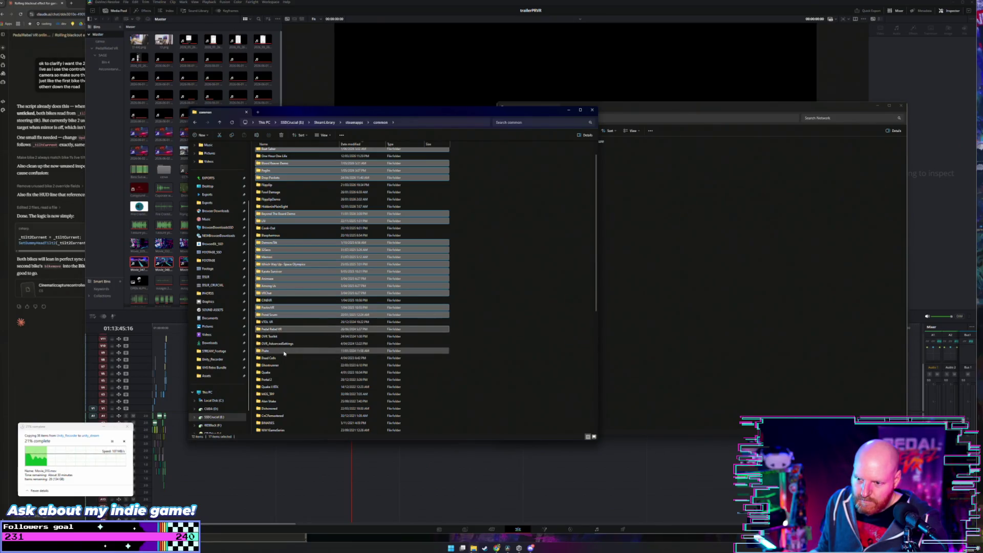
Select Sportsfriends, Zero Gravity Pool Demo, Counter-Strike Global Offensive and Double Dragon IV for removal
scroll(284, 349, down, 1)
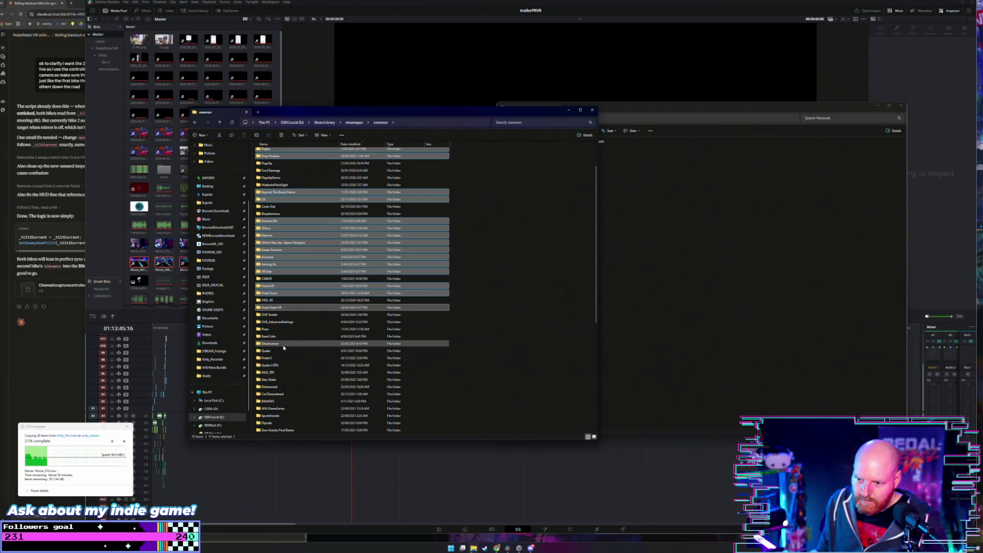
scroll(283, 347, down, 1)
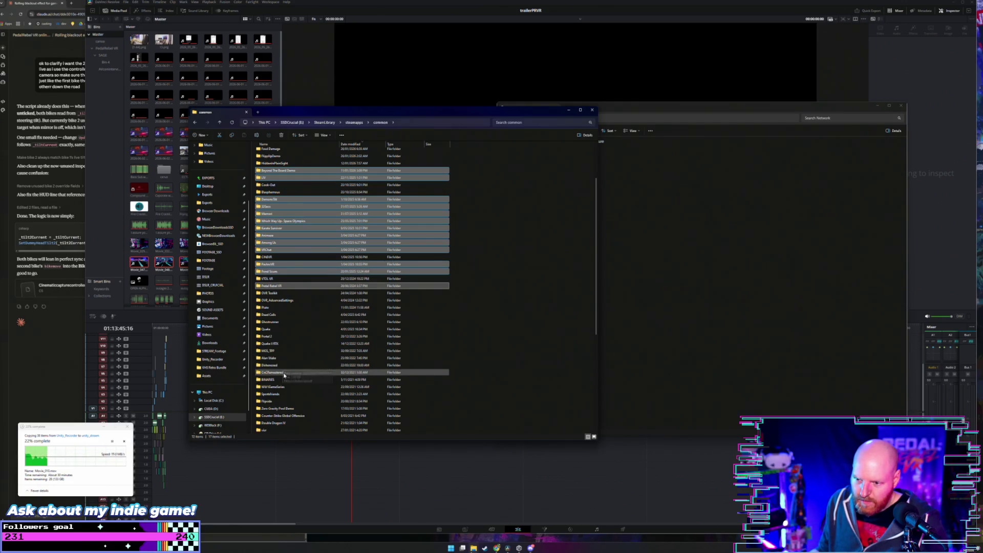
scroll(284, 375, down, 1)
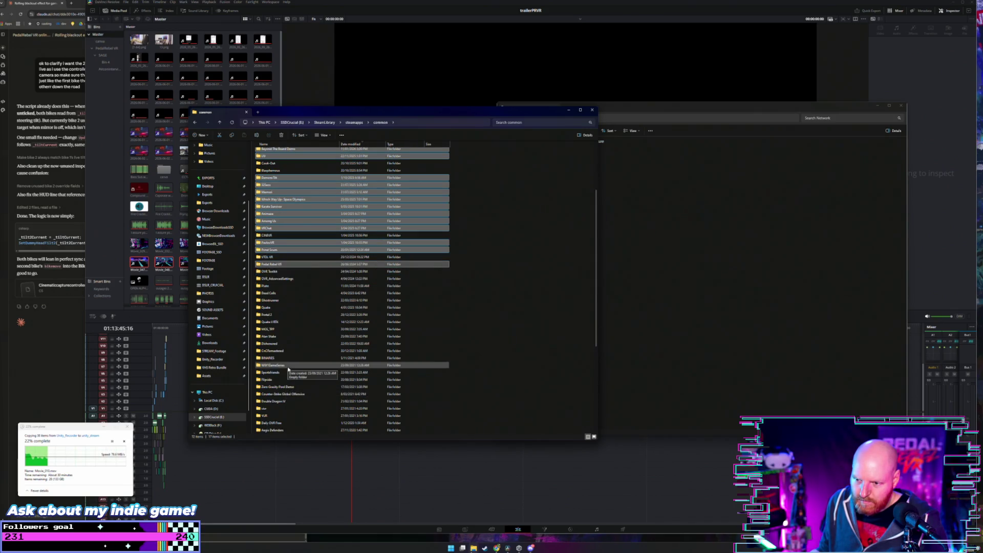
ctrl+click(286, 372)
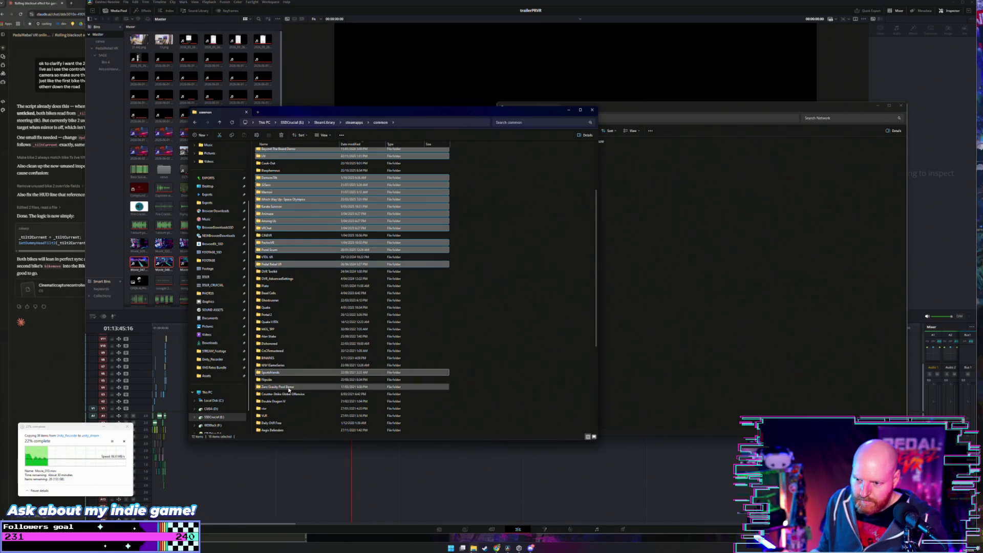
ctrl+click(289, 387)
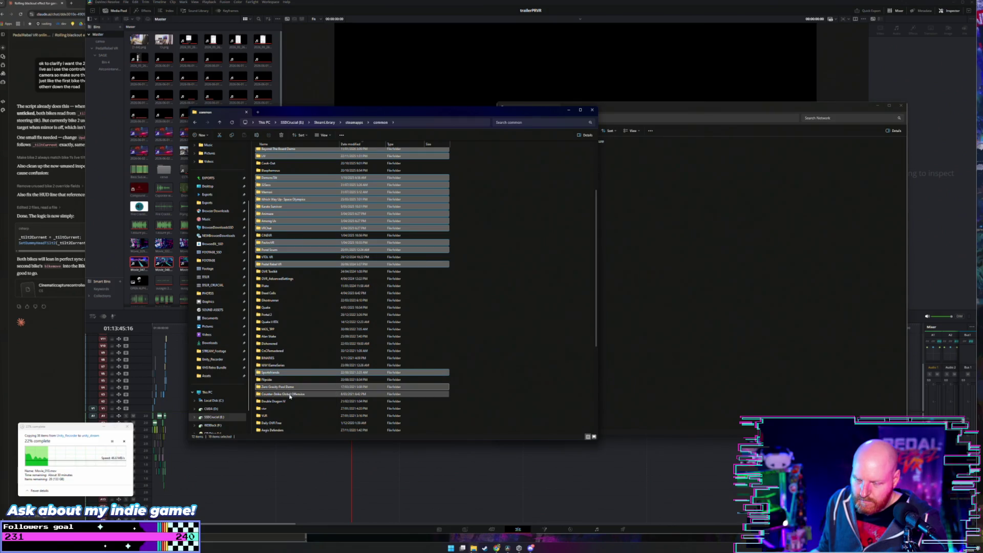
ctrl+click(291, 395)
ctrl+click(289, 404)
Add Daily OVR Free, Aegis Defenders, Mindshow, Another World, Quake 2, Merchant and Driven Out
scroll(290, 384, down, 2)
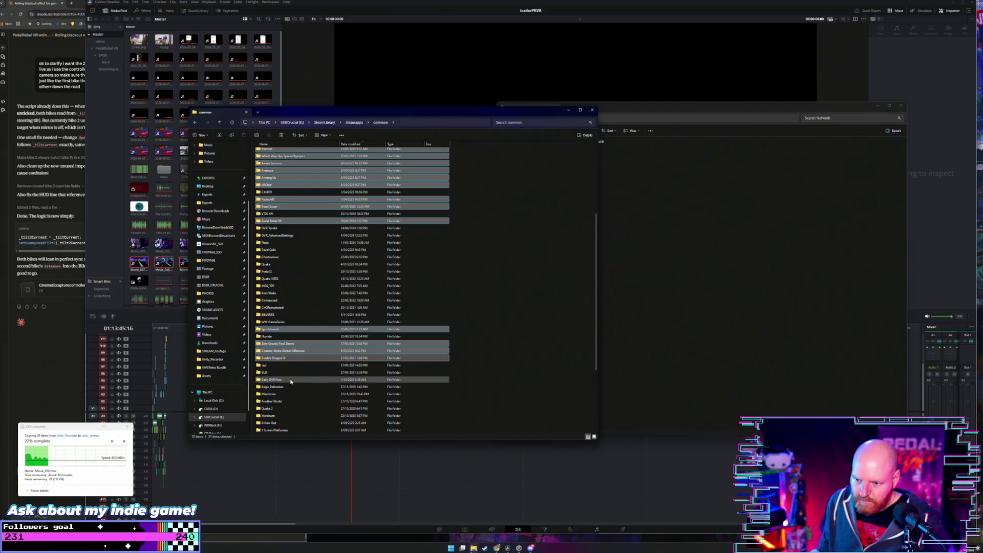
ctrl+click(291, 379)
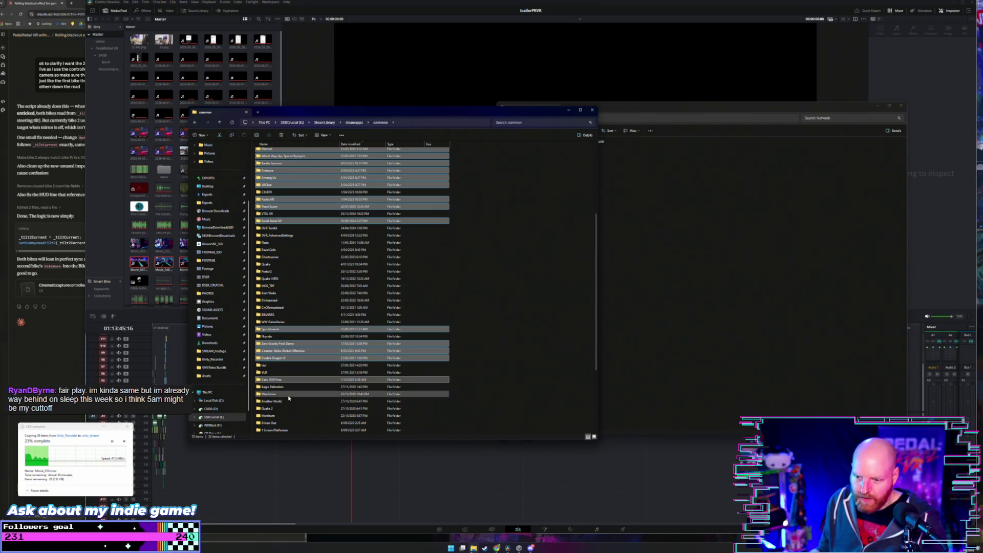
ctrl+click(291, 387)
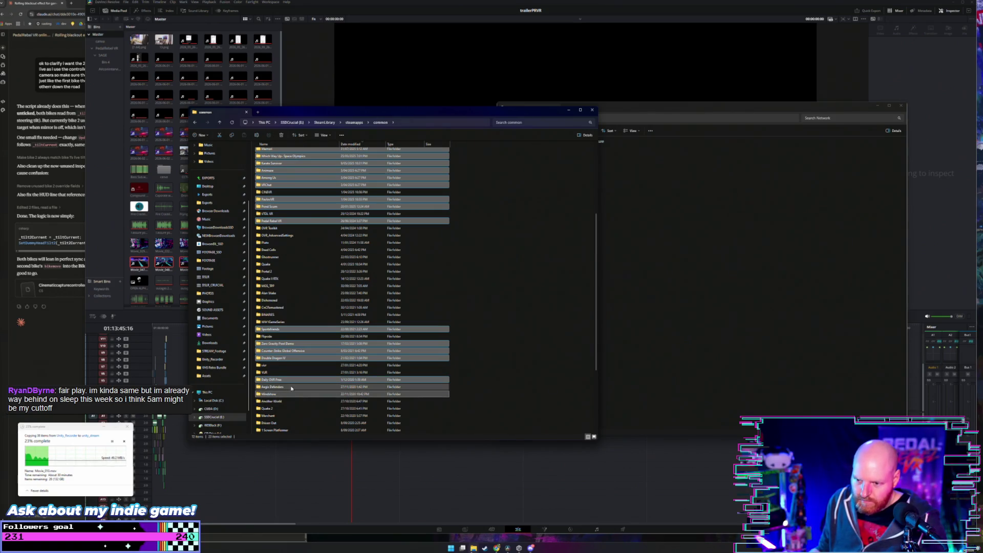
ctrl+click(290, 394)
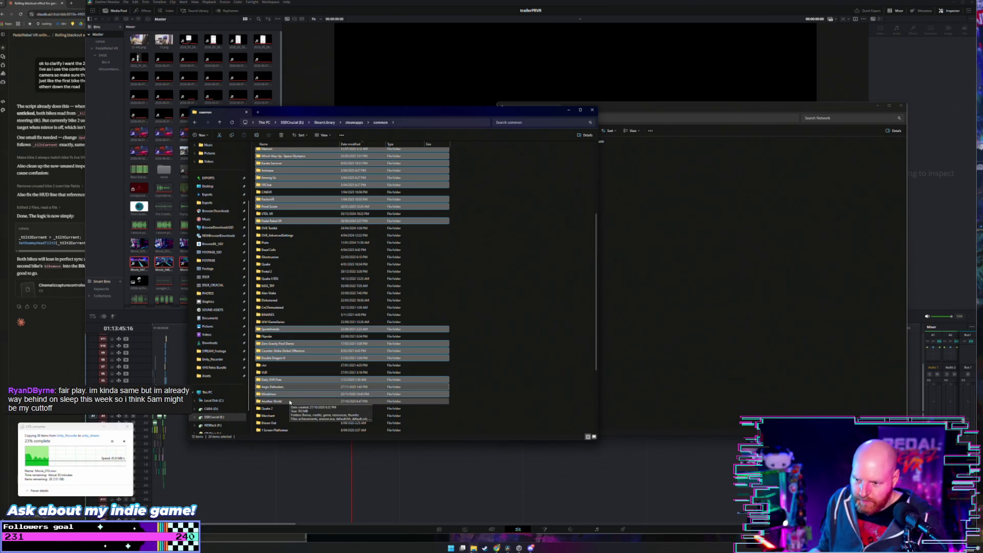
ctrl+click(290, 401)
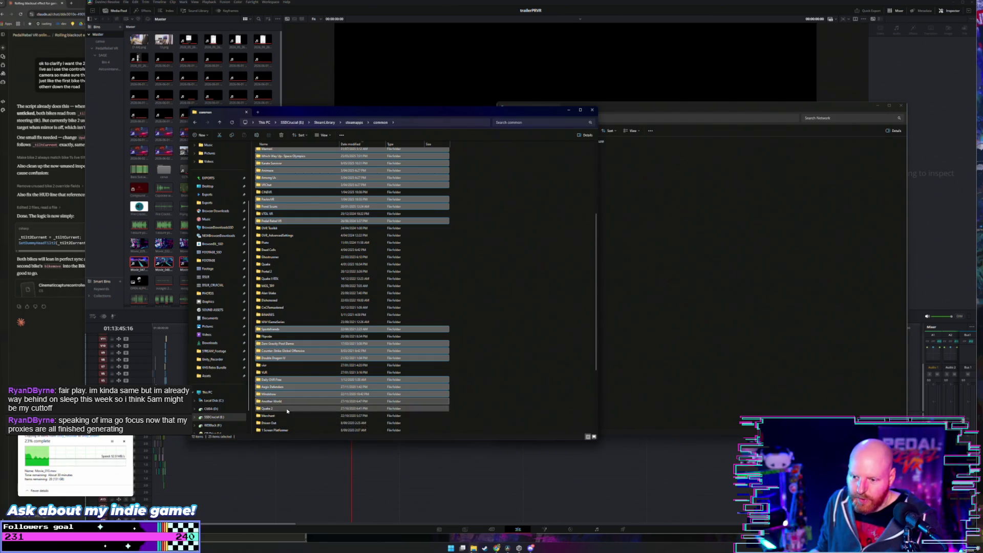
ctrl+click(287, 409)
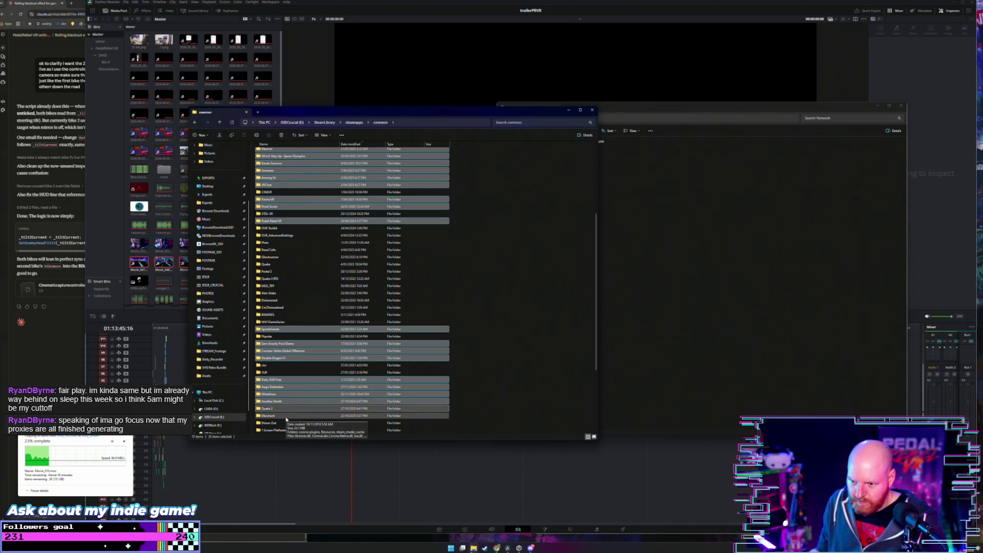
ctrl+click(286, 417)
ctrl+click(284, 424)
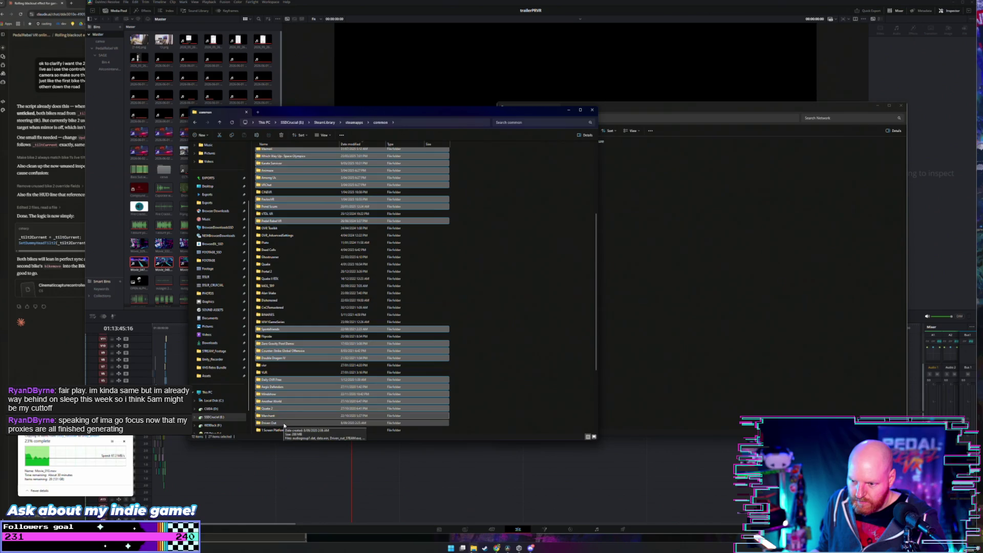
Add 1 Screen Platformer, A Bastard's Tale, Audiosurf and The Binding of Isaac, then delete everything selected
scroll(284, 425, down, 4)
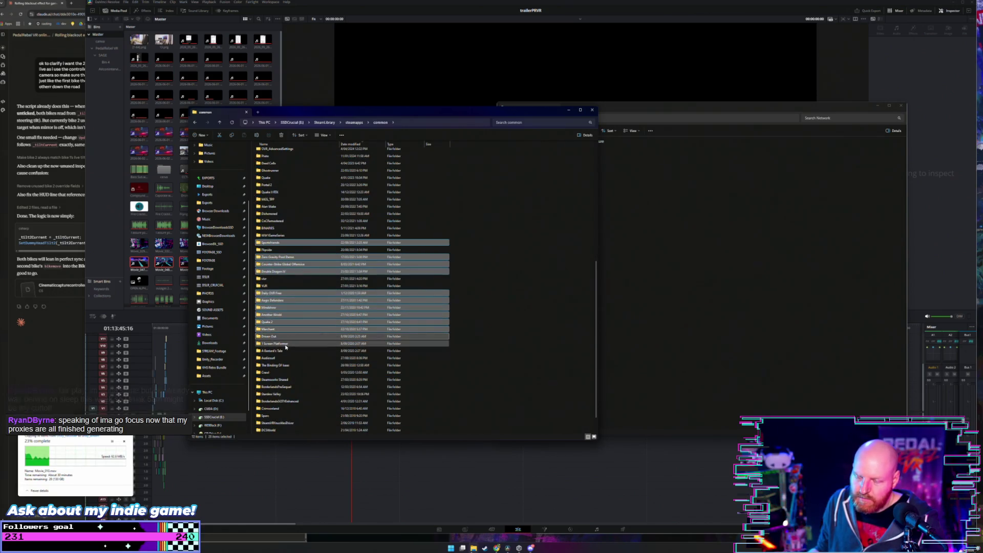
ctrl+click(285, 347)
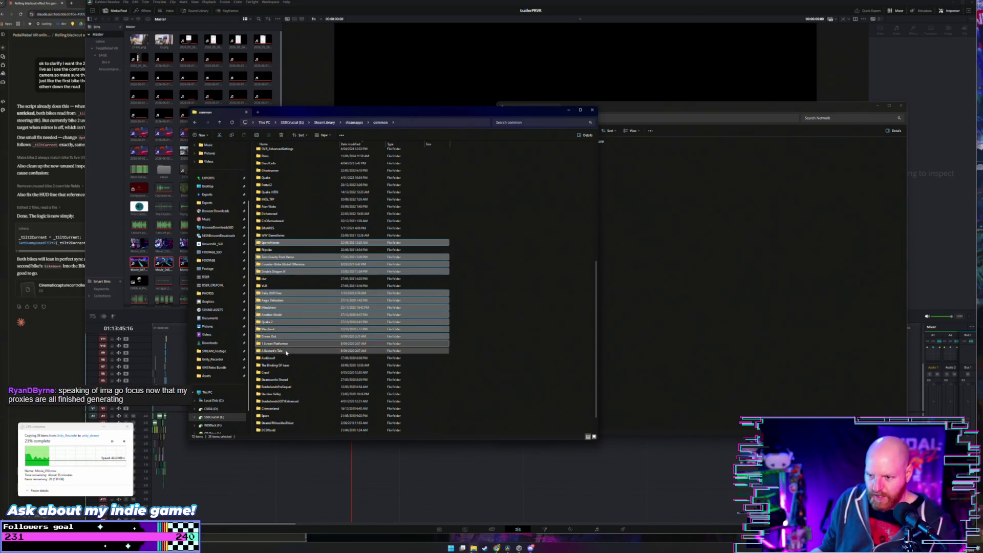
ctrl+click(286, 352)
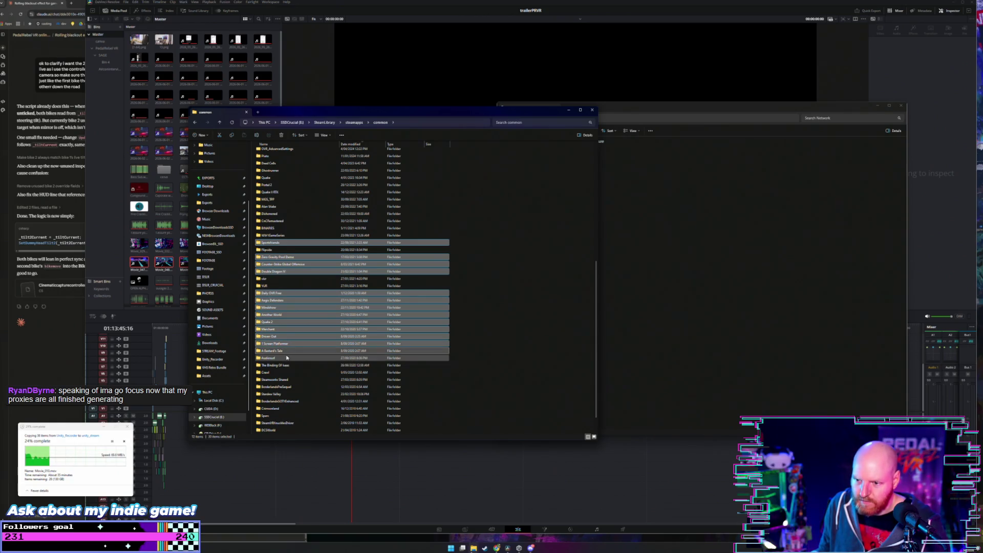
ctrl+click(287, 359)
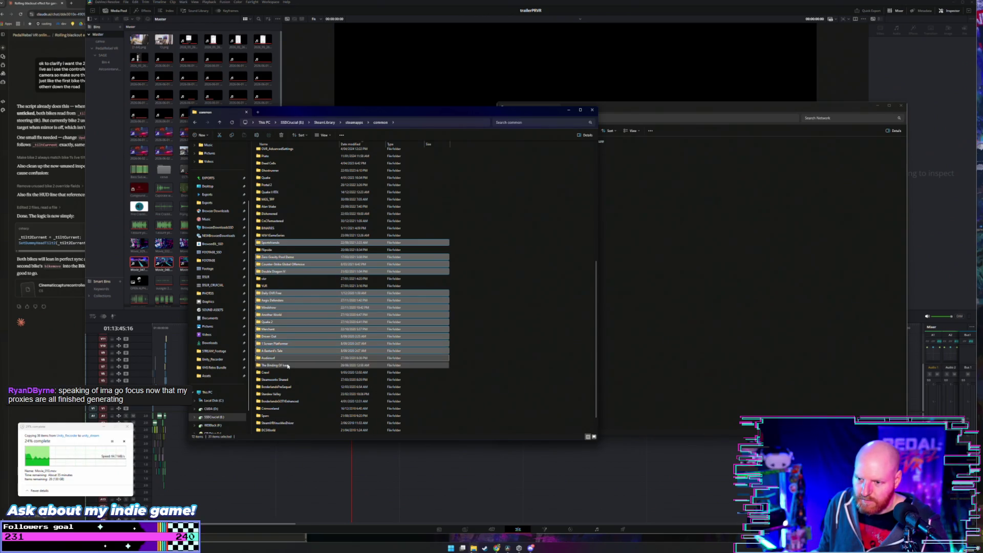
ctrl+click(288, 366)
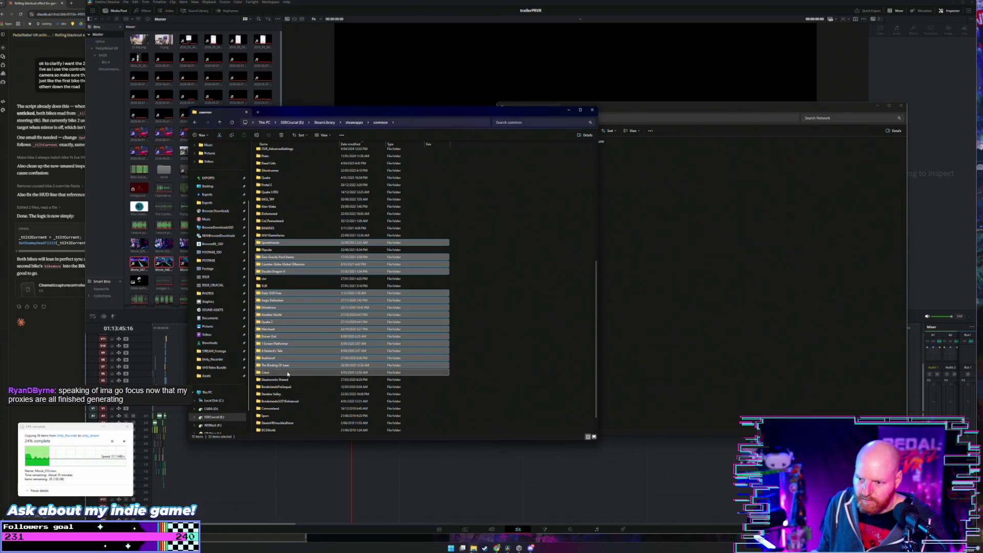
key(Delete)
key(Escape)
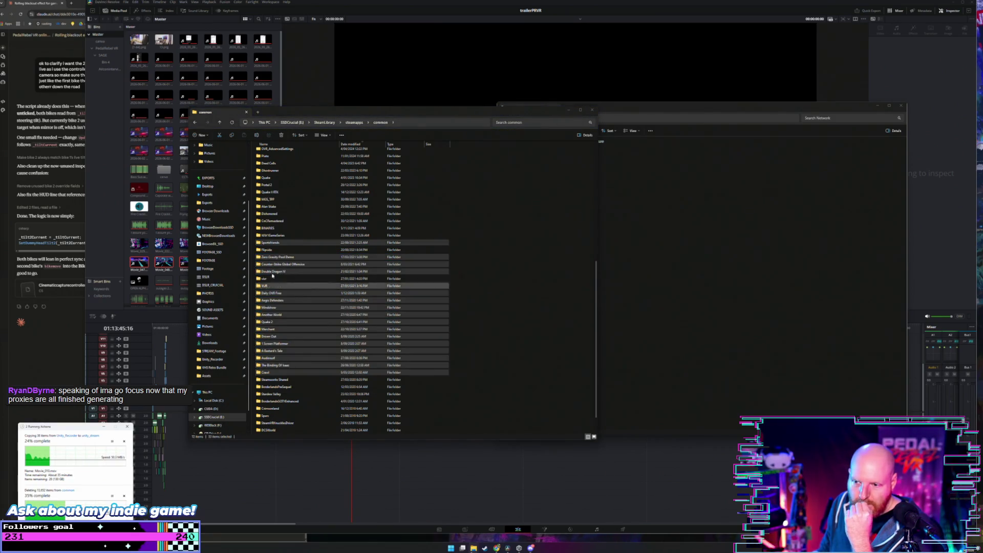
Go up through steamapps and SteamLibrary to the SSDCrucial (E:) root and open visualpinball
click(219, 123)
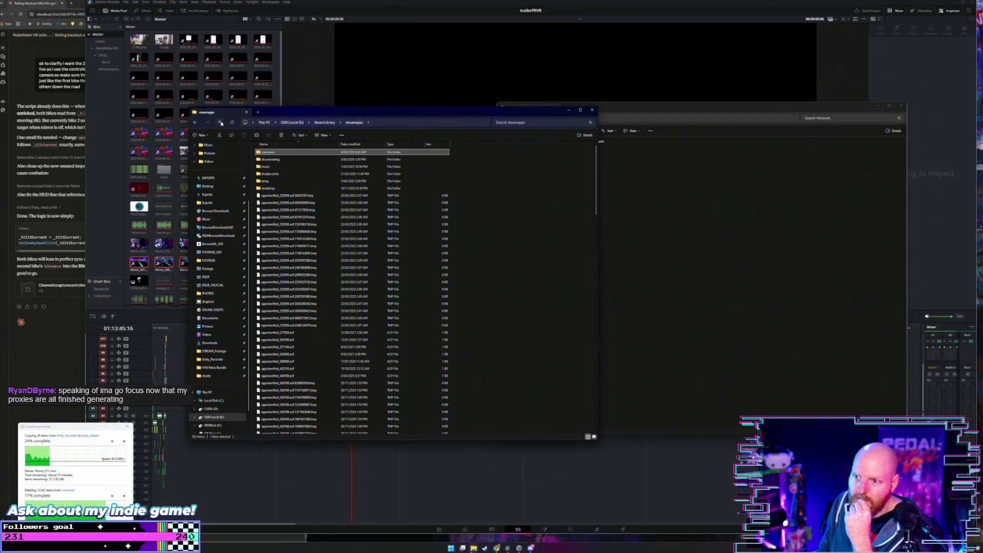
click(219, 123)
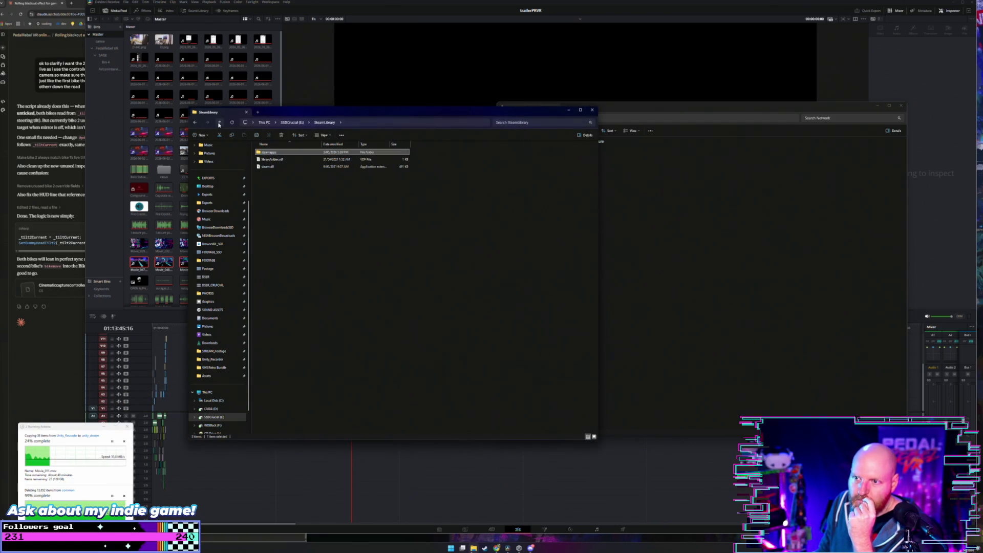
click(219, 123)
scroll(321, 374, down, 5)
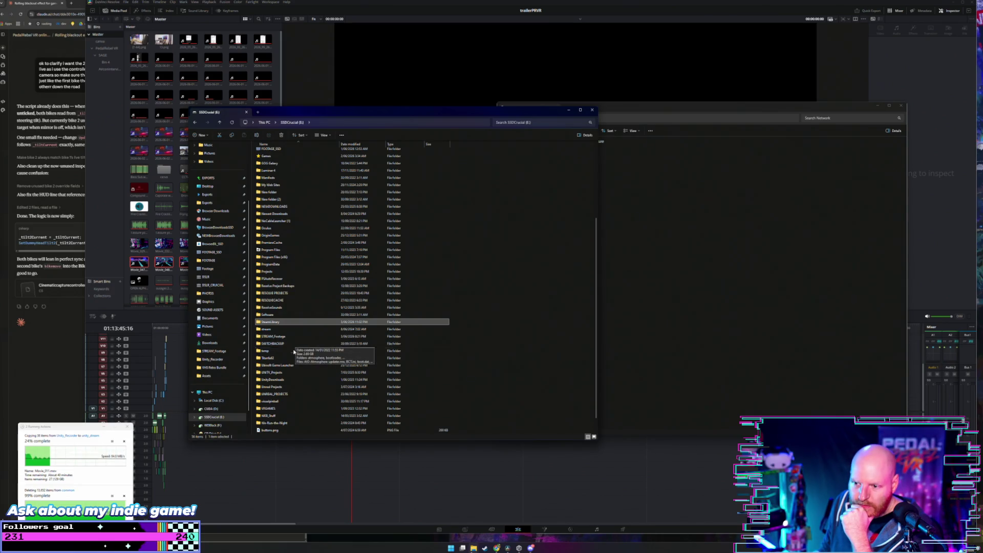
scroll(294, 352, down, 1)
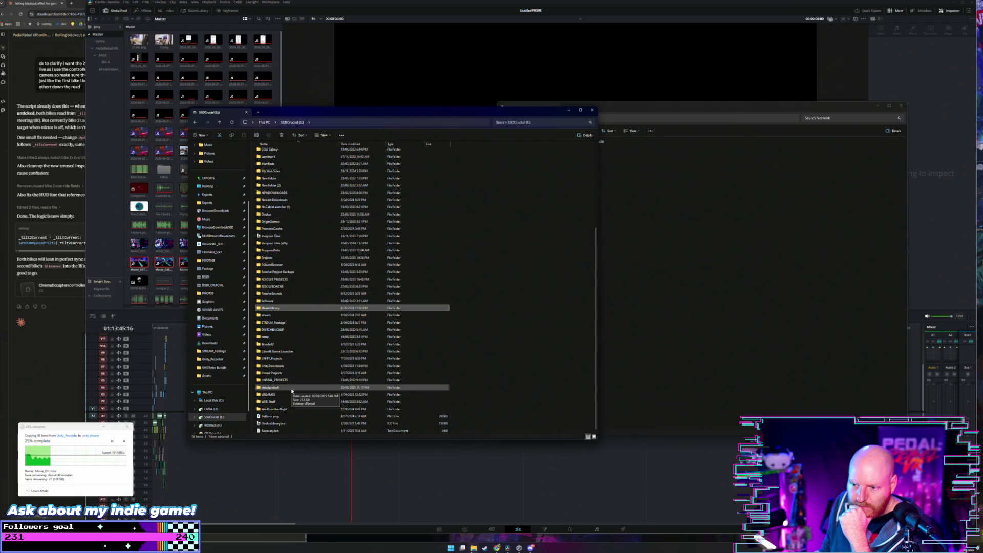
double_click(292, 390)
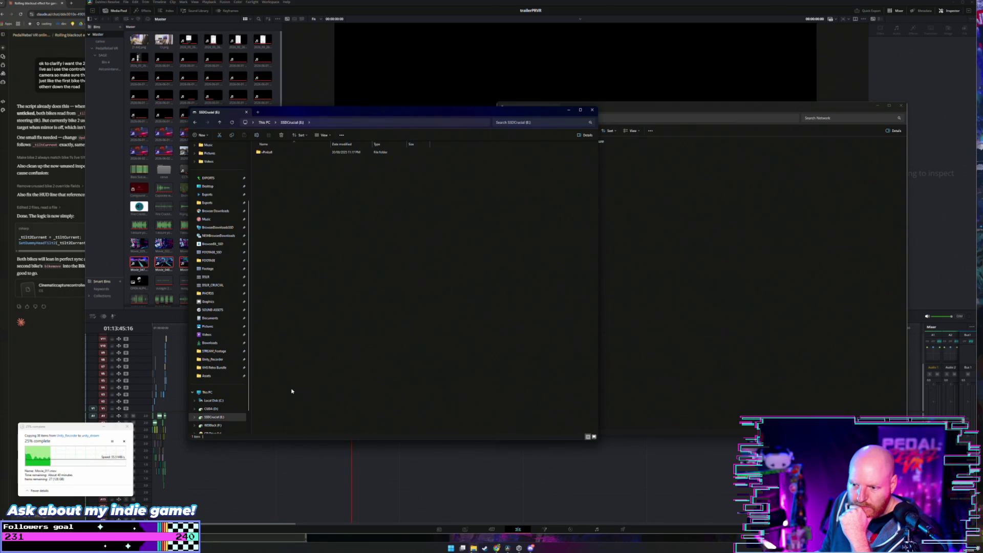
double_click(274, 153)
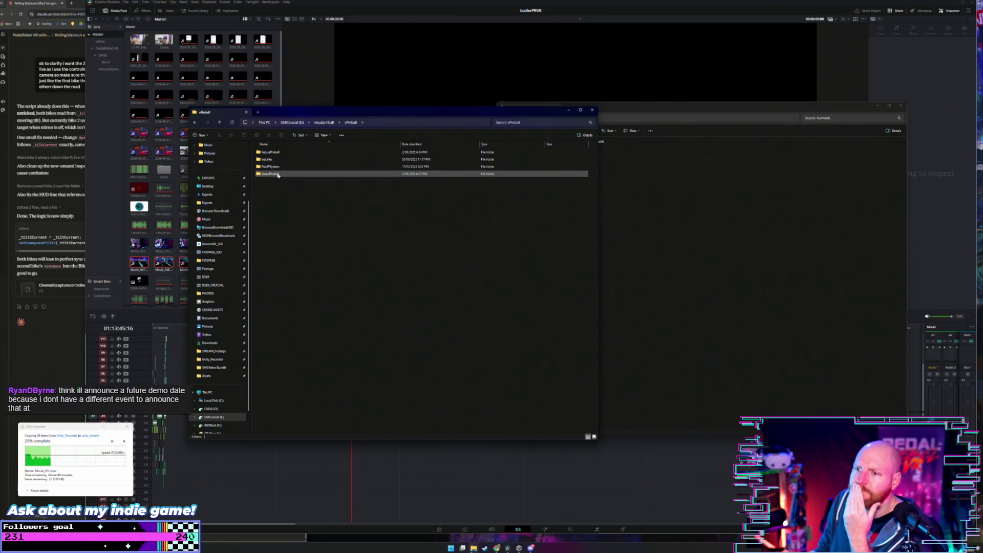
double_click(278, 174)
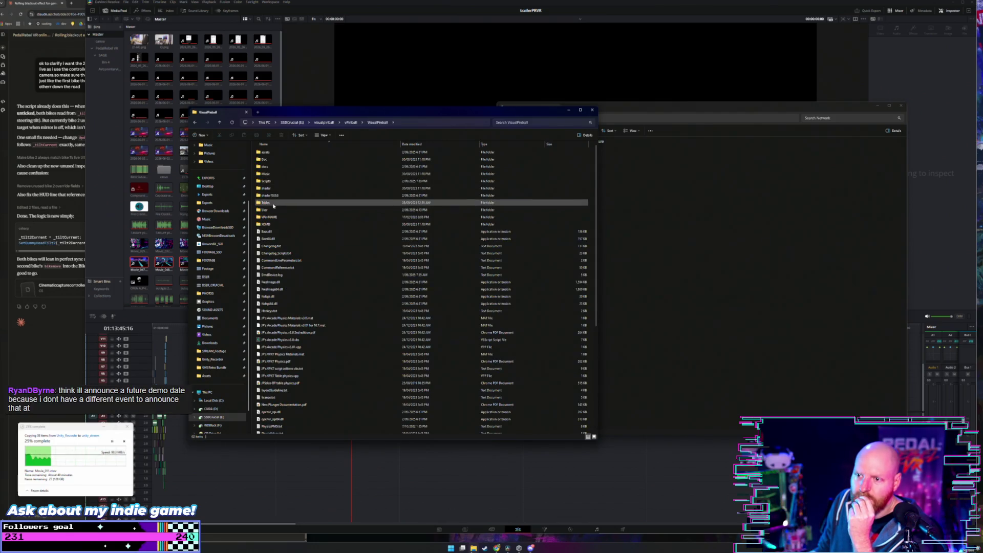
click(273, 205)
right_click(274, 205)
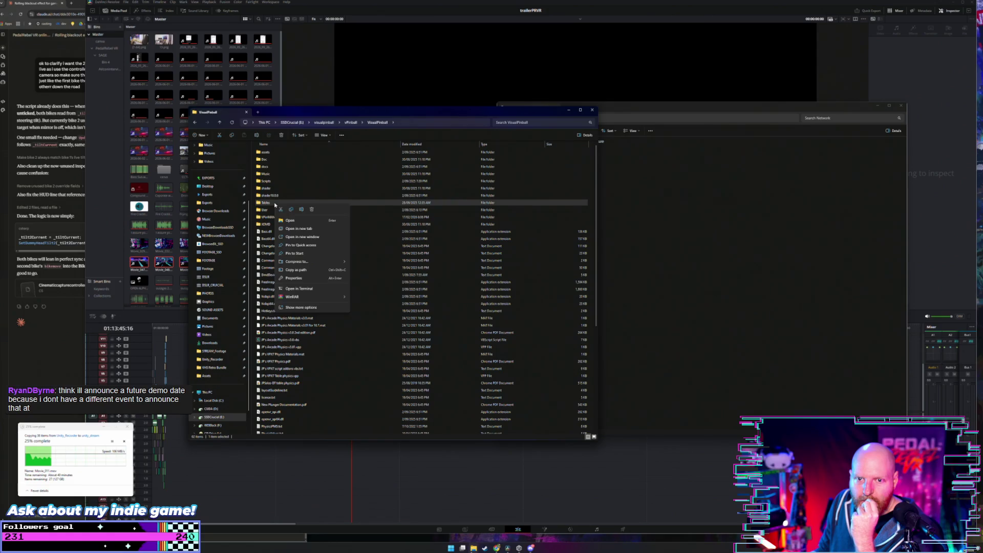
click(295, 278)
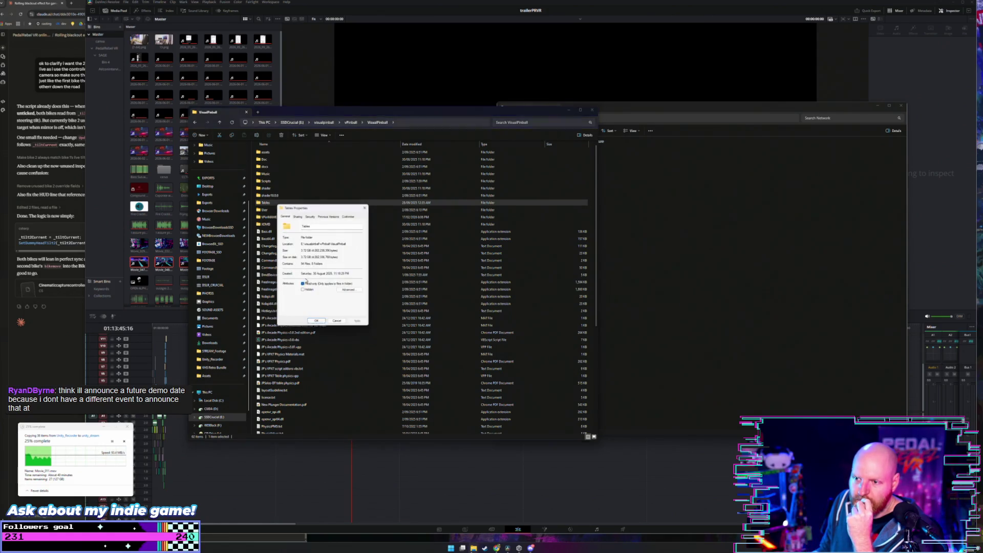
click(365, 206)
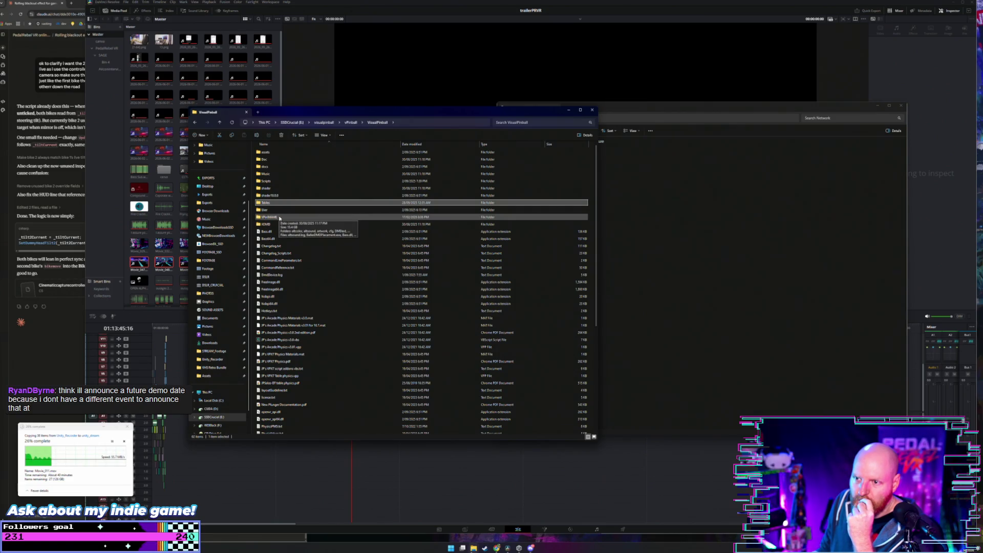
double_click(279, 217)
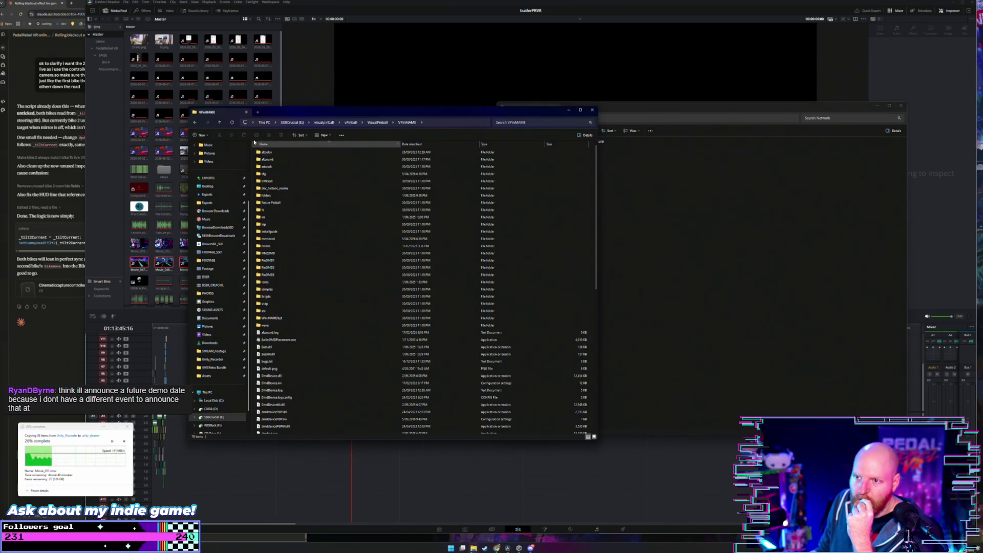
click(219, 124)
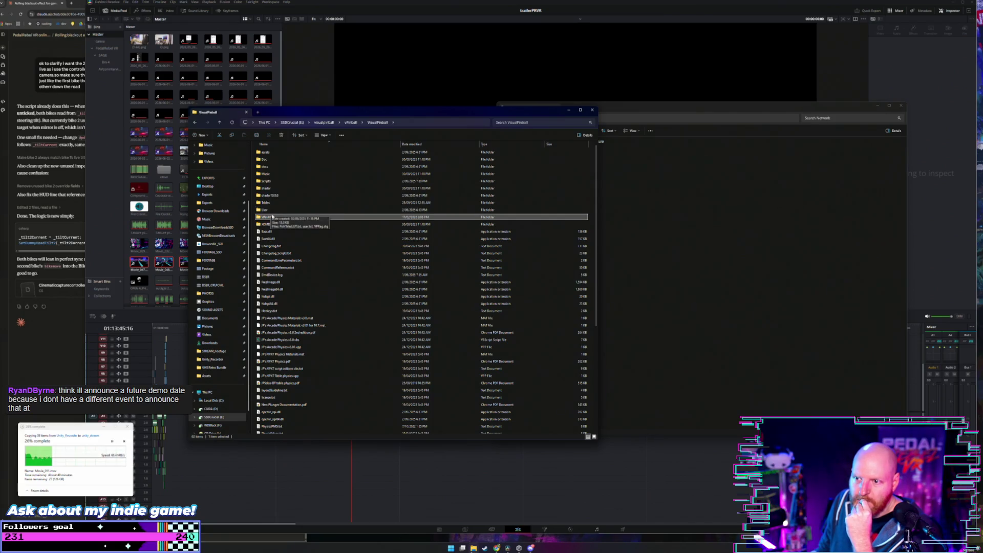
click(263, 120)
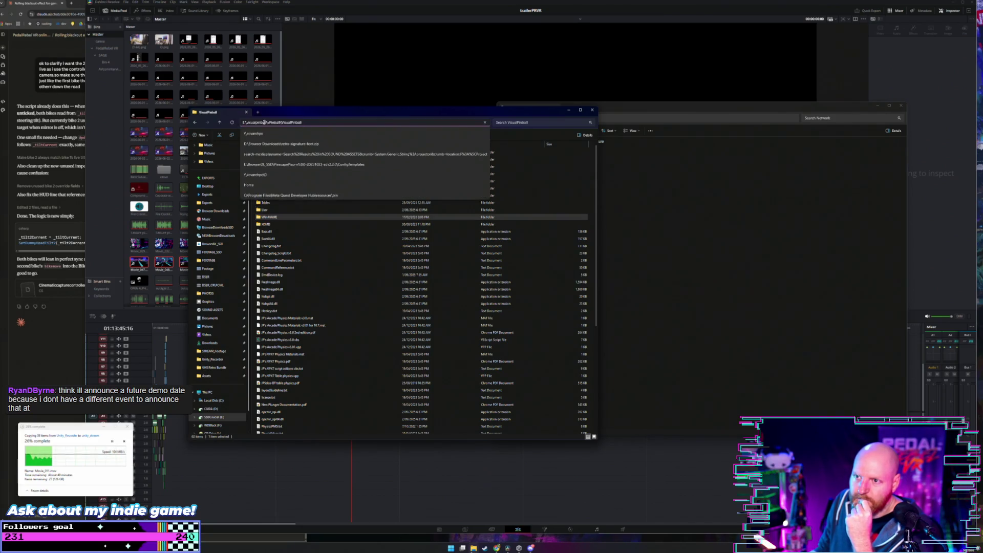
key(Escape)
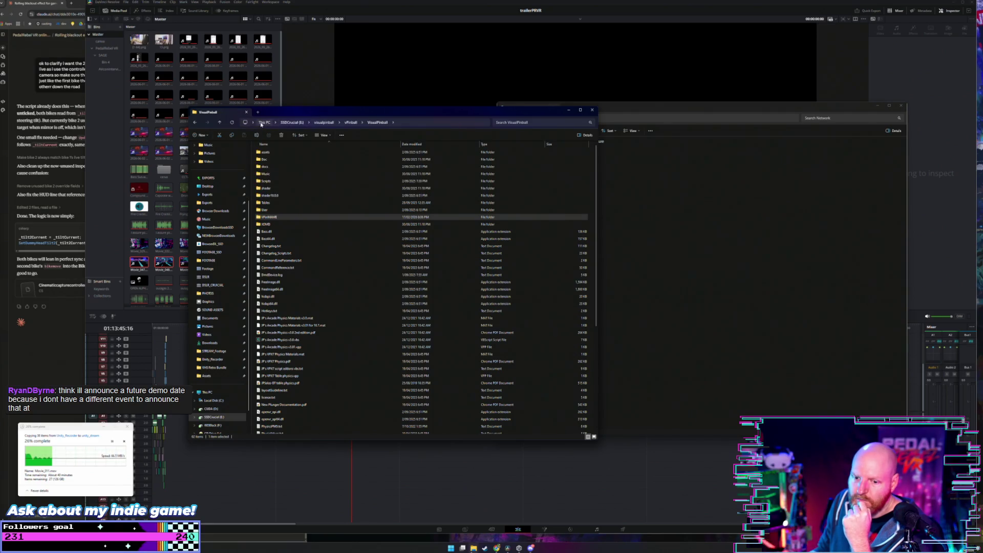
Browse from This PC into SSDCrucial (E:), then DSLR_CRUCIAL and its MariyaBChris folder
click(262, 122)
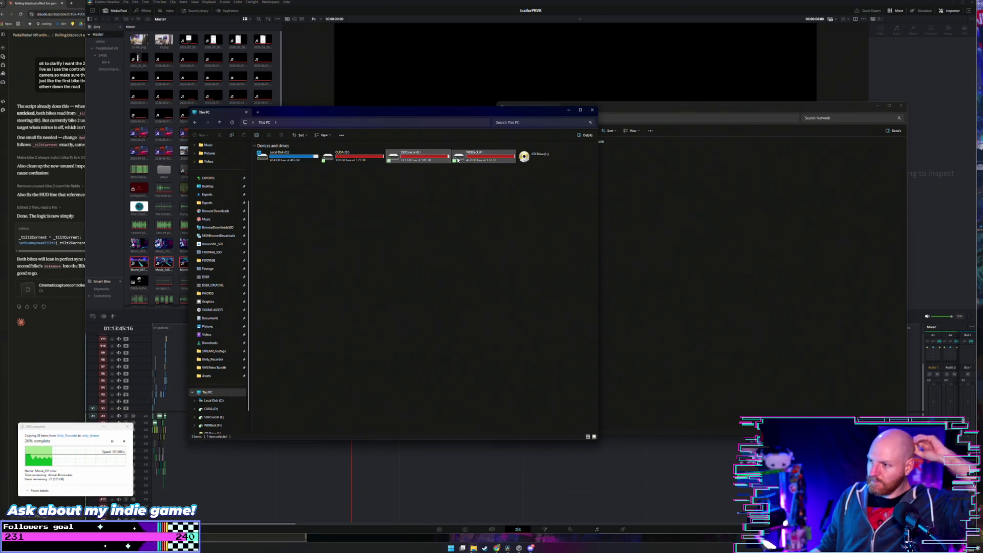
double_click(409, 157)
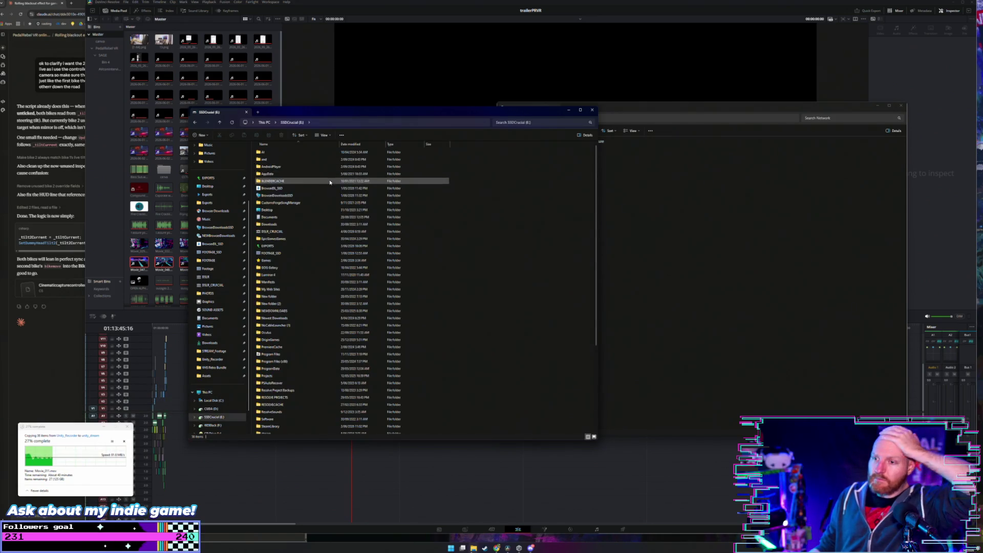
double_click(290, 231)
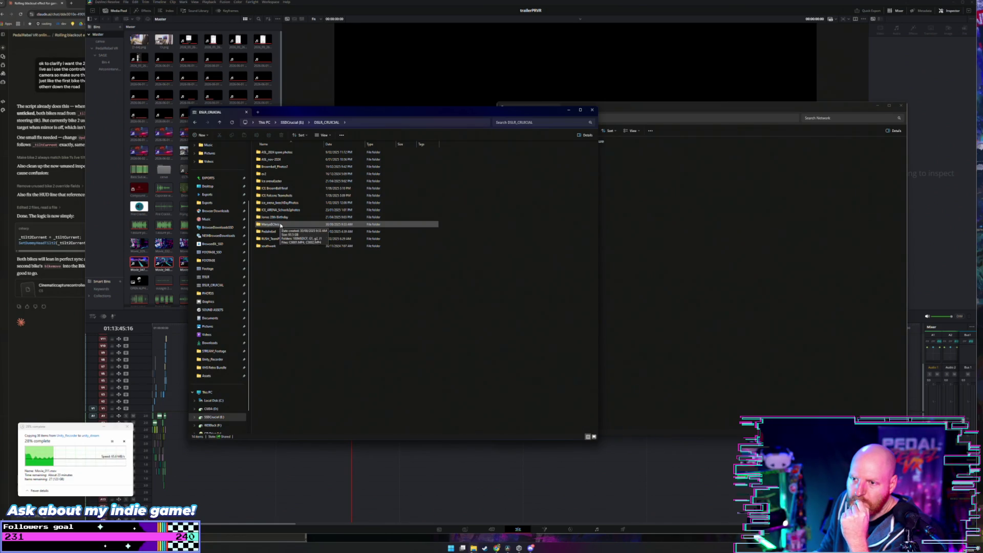
double_click(280, 225)
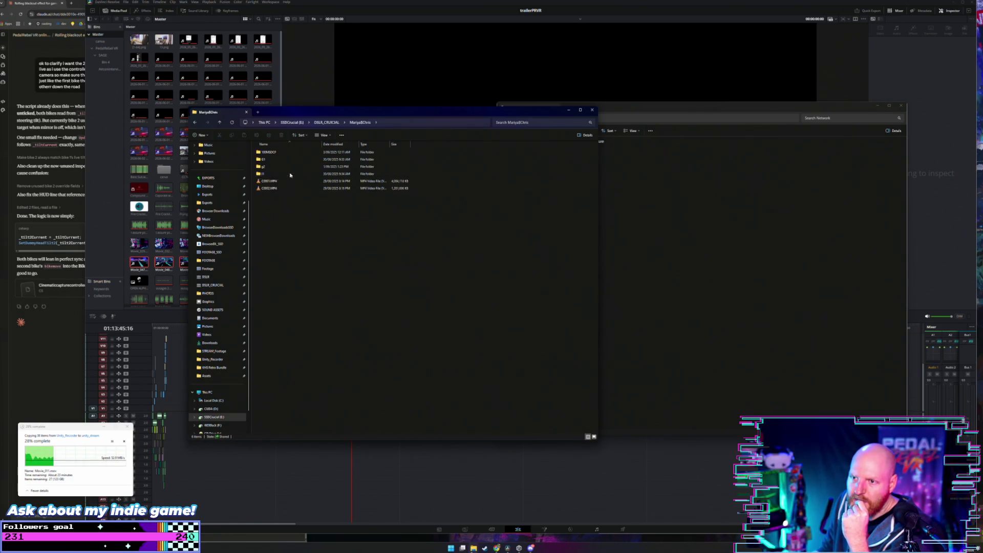
double_click(288, 162)
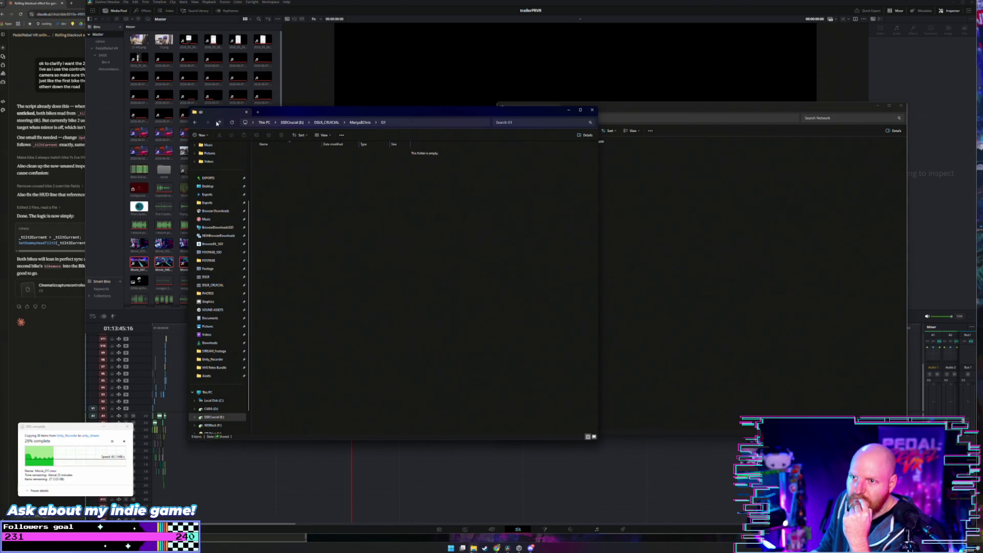
click(217, 123)
double_click(266, 166)
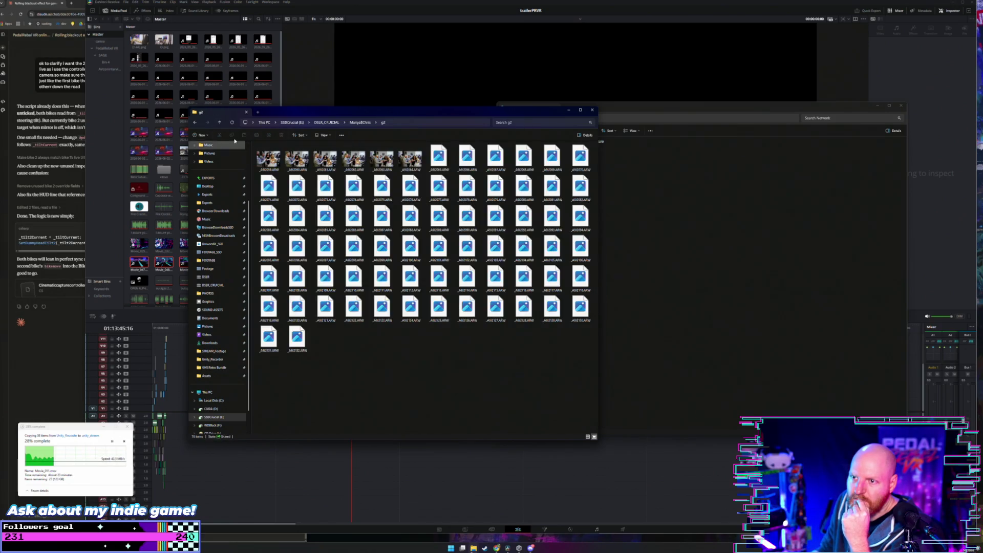
key(alt+Up)
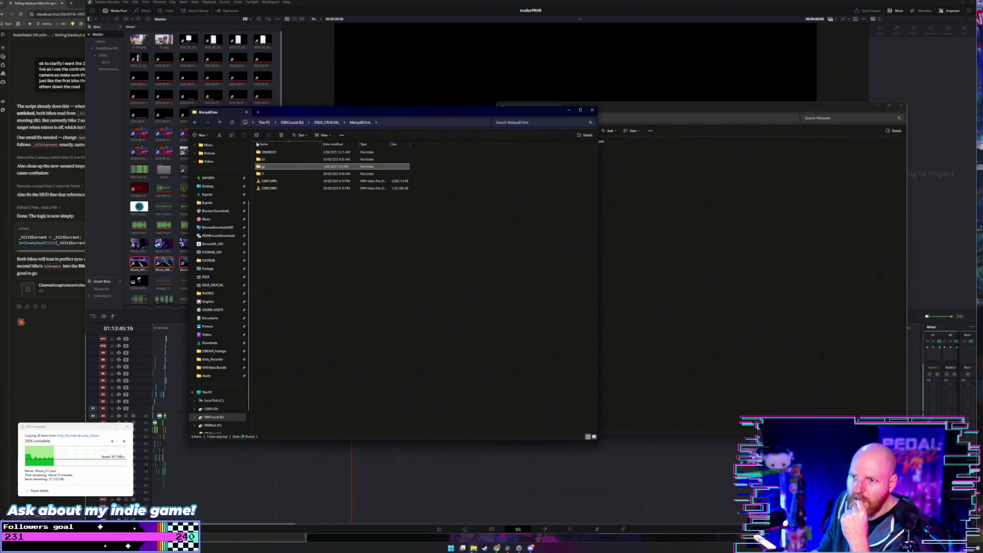
click(219, 123)
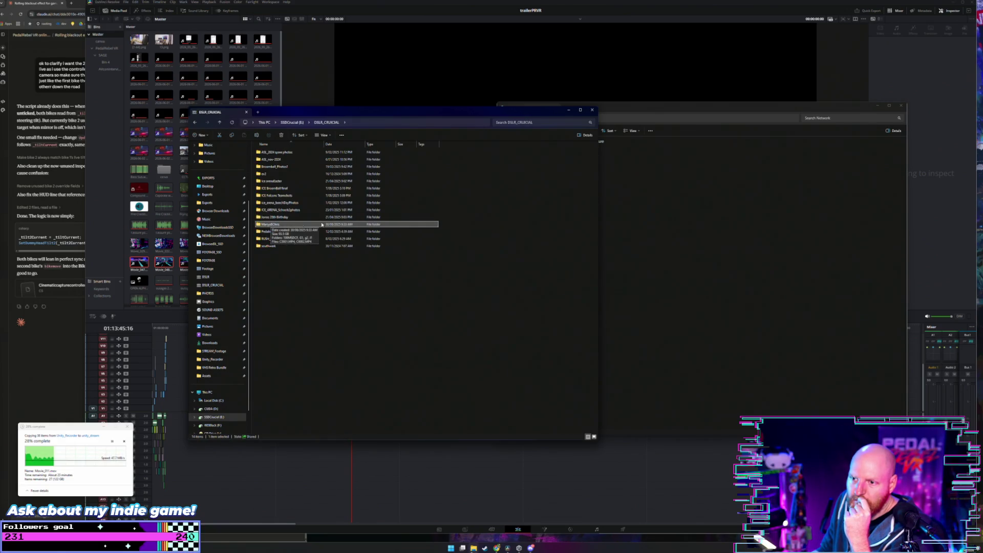
click(671, 221)
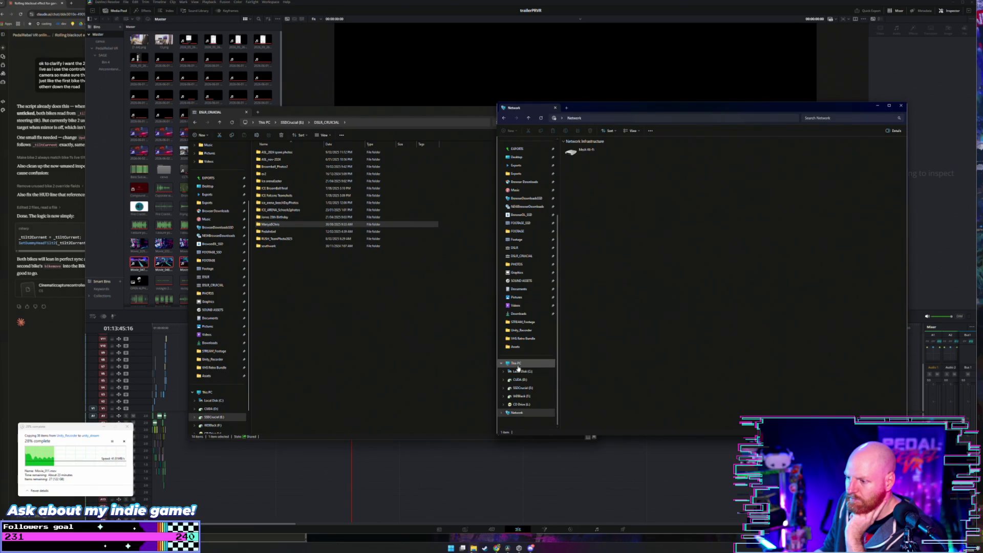
click(532, 366)
click(522, 414)
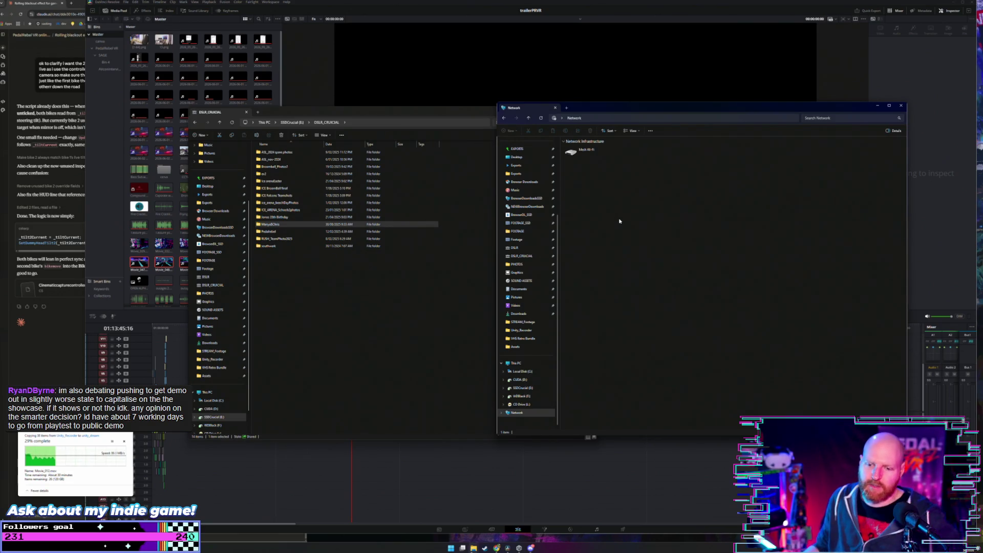
drag(77, 428, 71, 405)
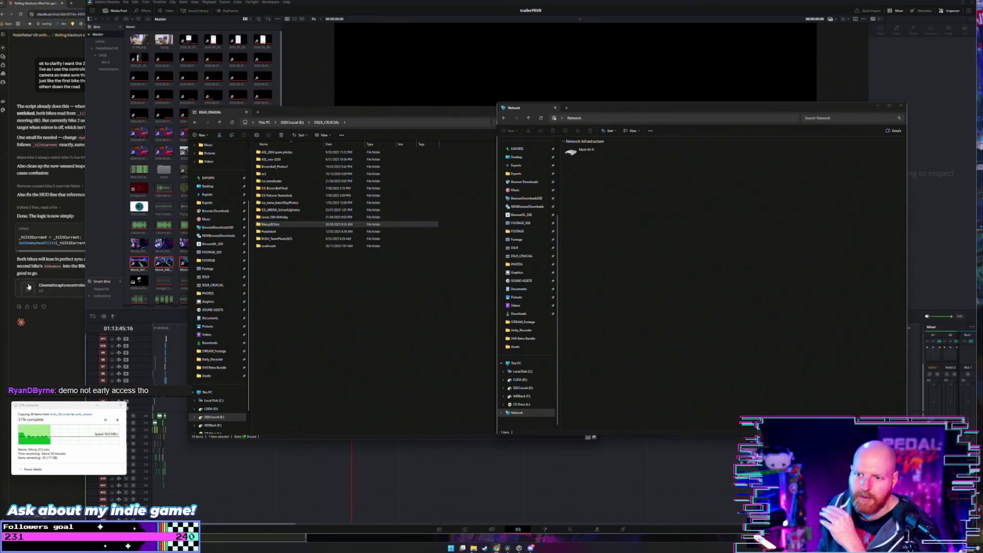
click(299, 278)
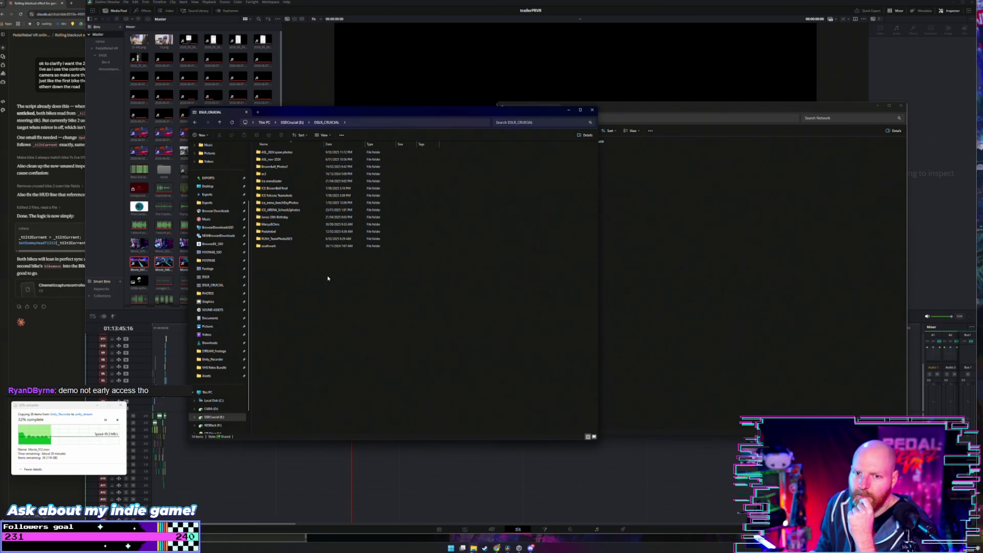
Bring the DSLR_CRUCIAL window back to the front and go up to the SSDCrucial (E:) root
click(625, 244)
drag(463, 113, 453, 134)
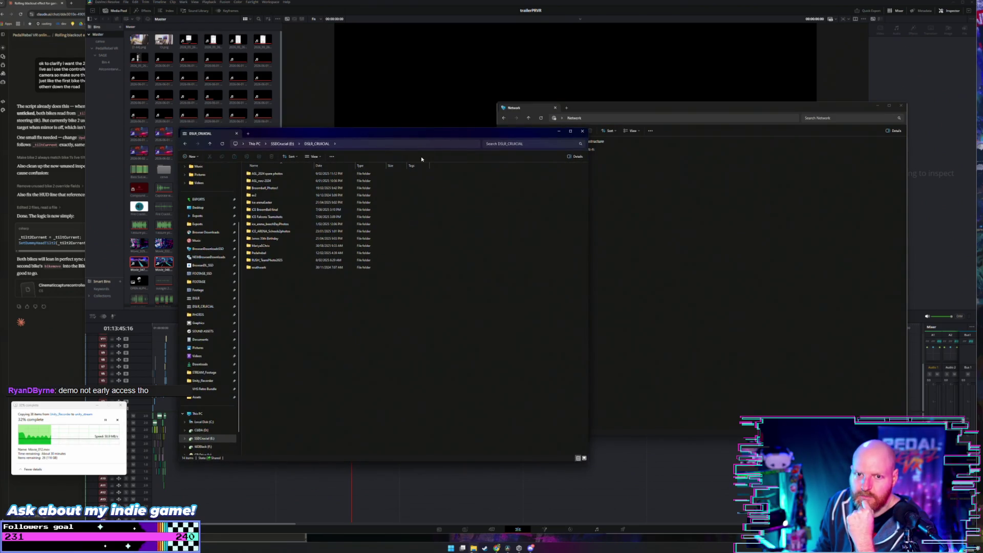
click(649, 274)
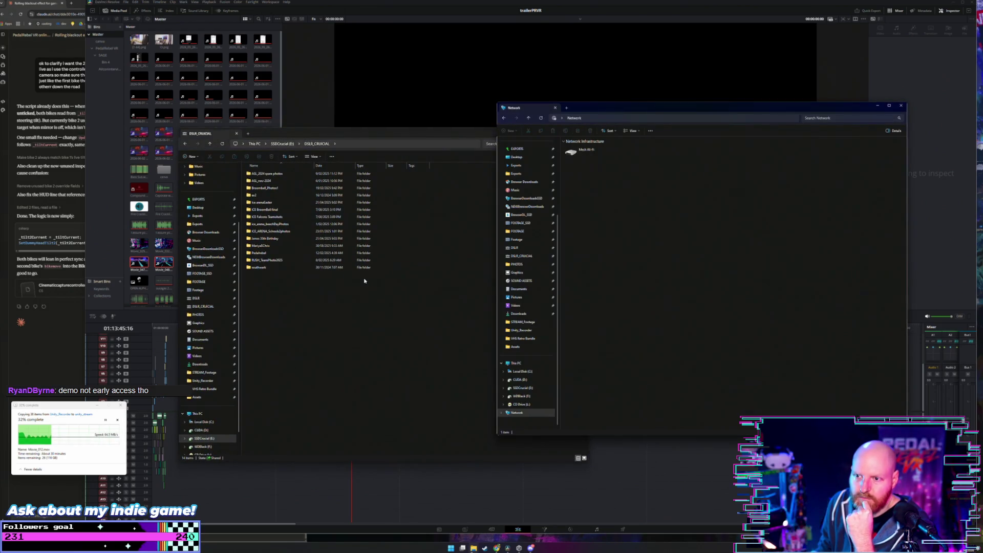
click(367, 278)
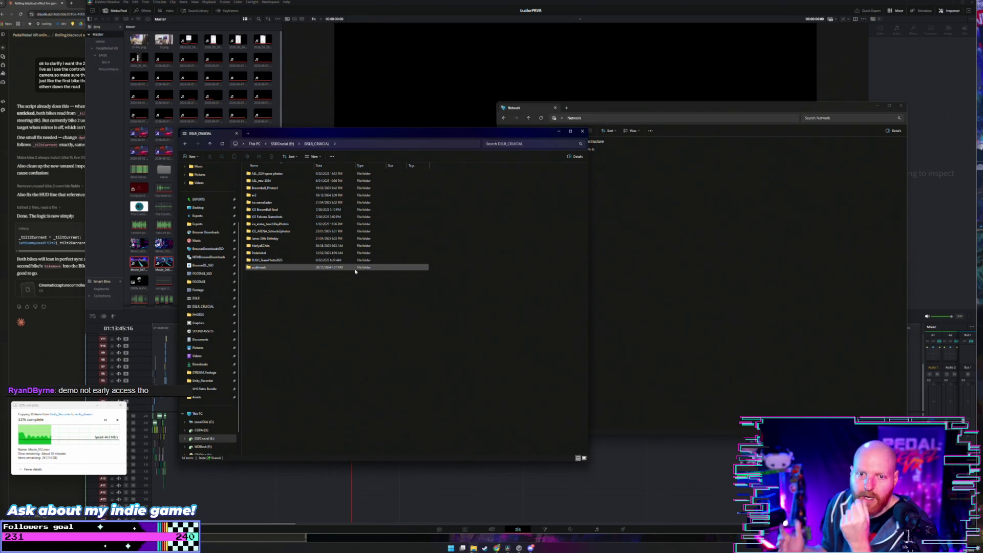
click(291, 252)
click(289, 287)
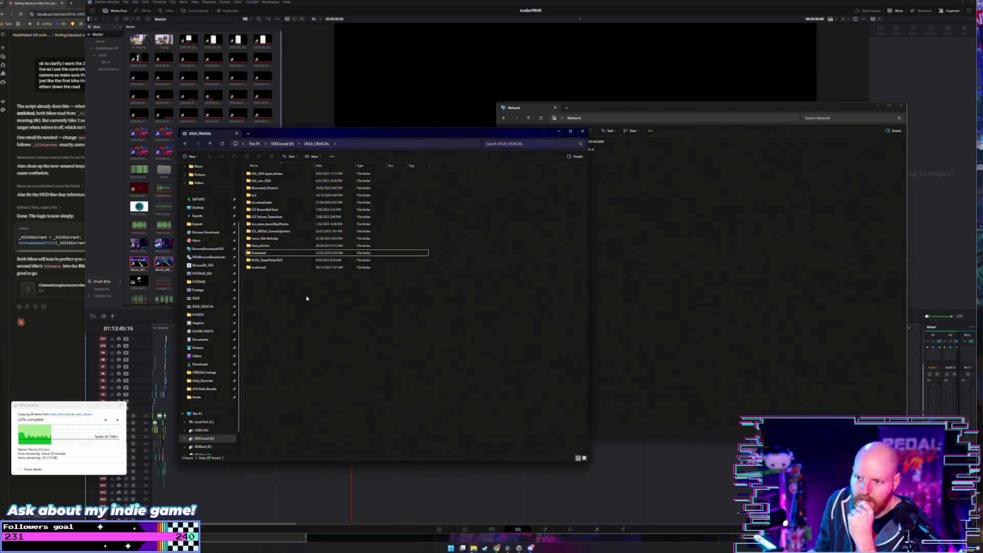
click(277, 144)
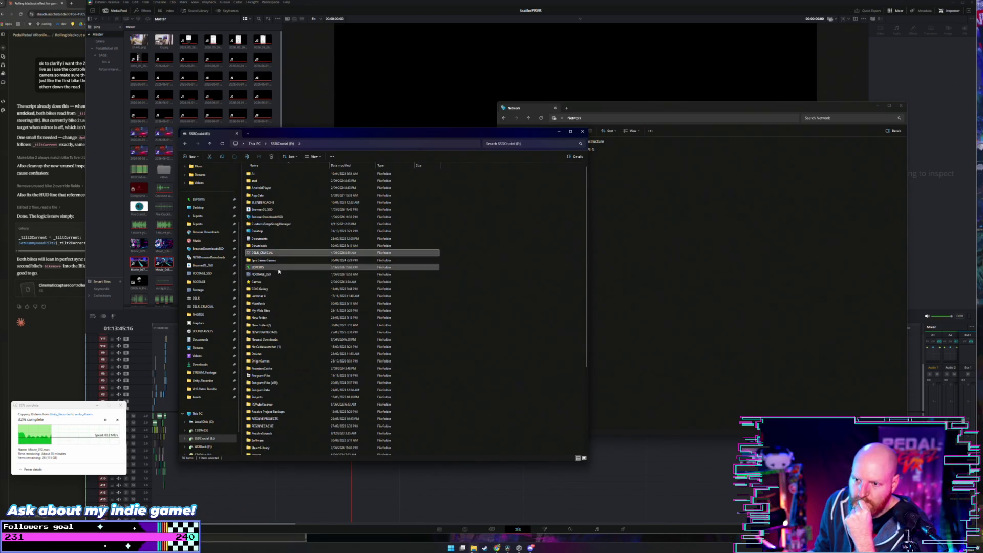
scroll(279, 272, down, 2)
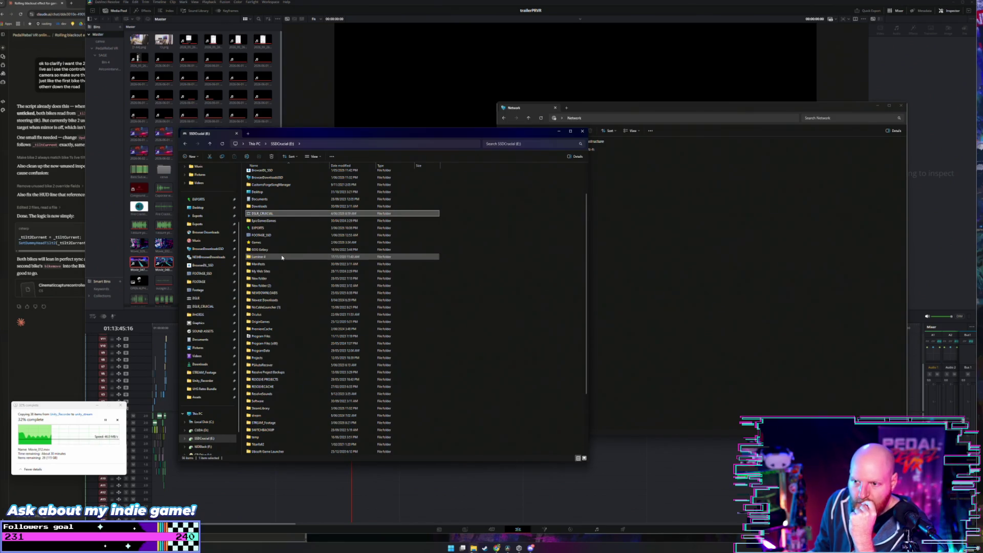
click(281, 257)
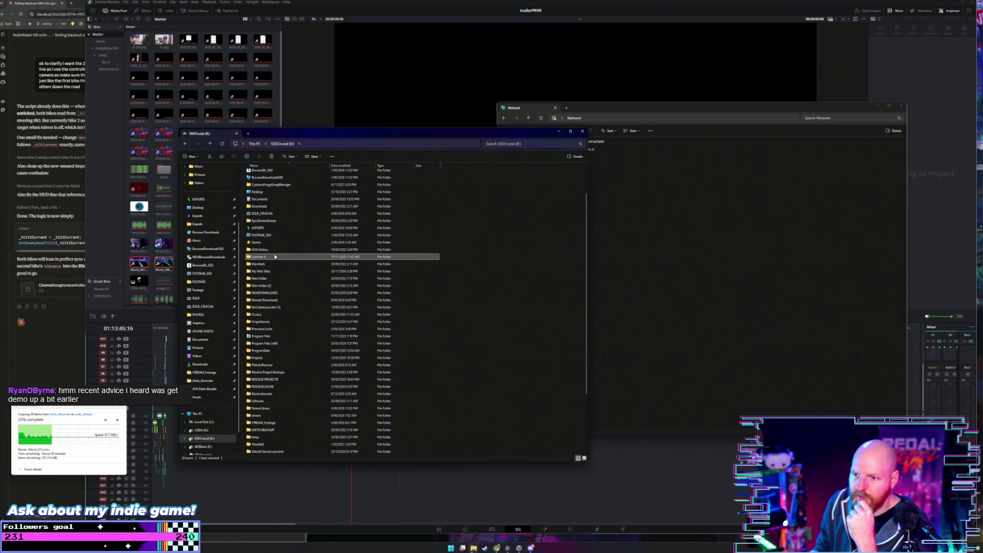
key(Delete)
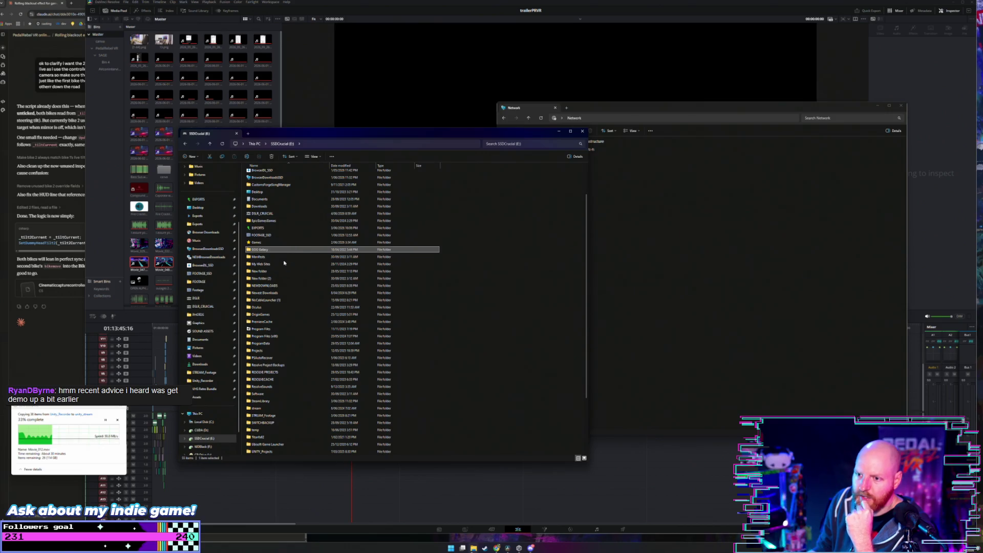
double_click(284, 285)
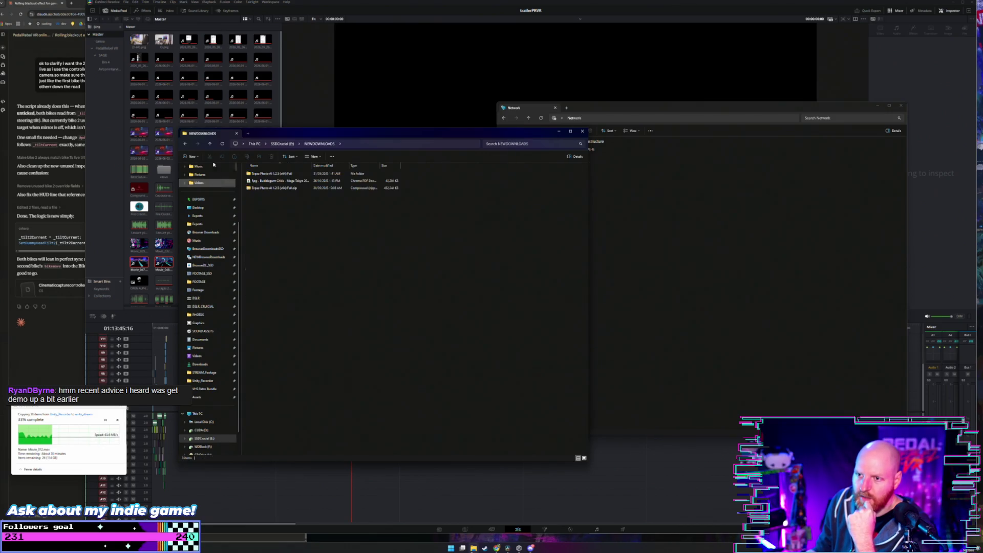
click(211, 144)
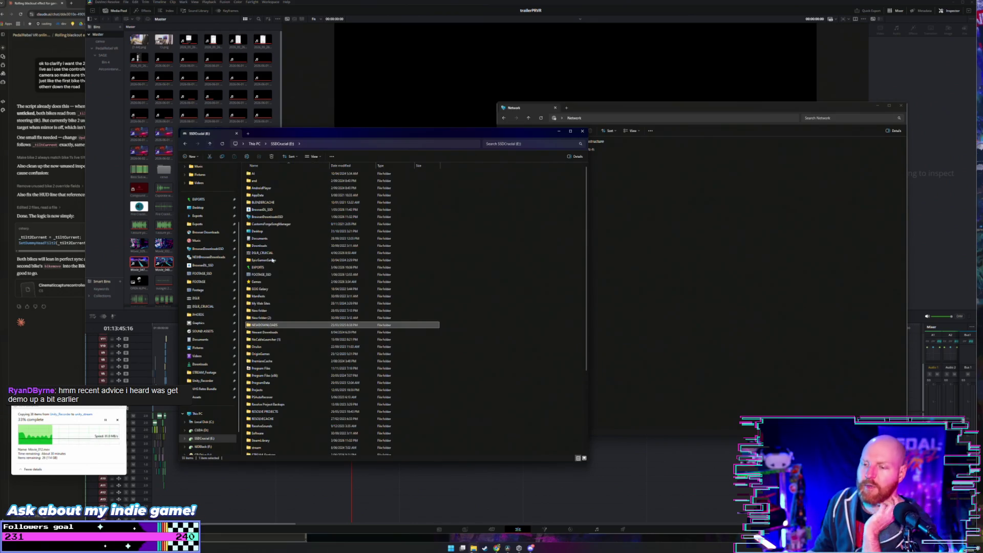
click(476, 318)
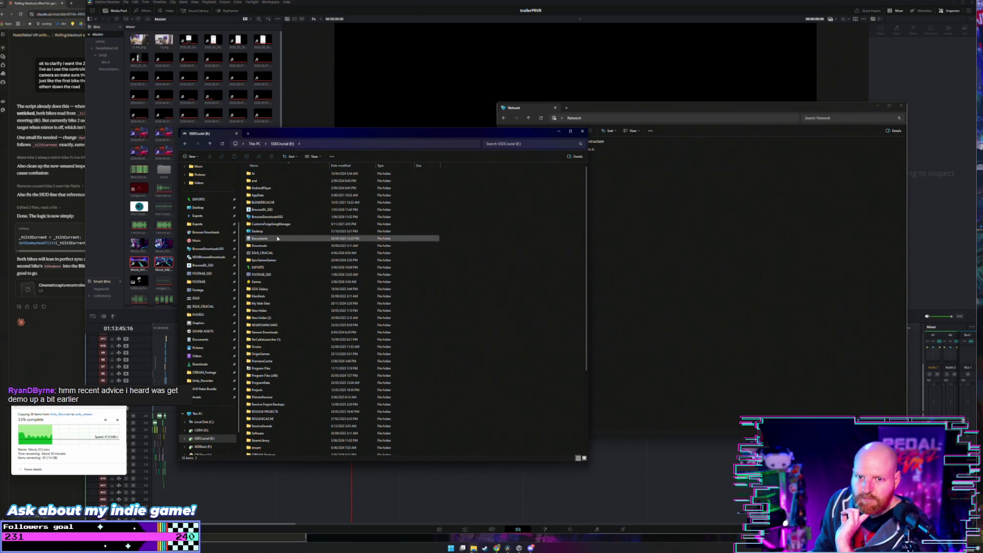
scroll(279, 233, down, 5)
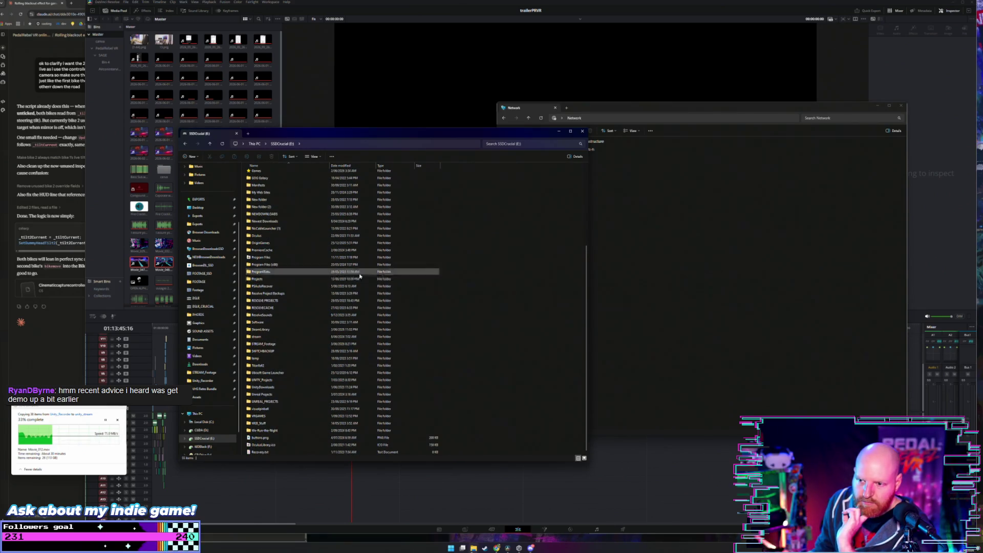
click(370, 331)
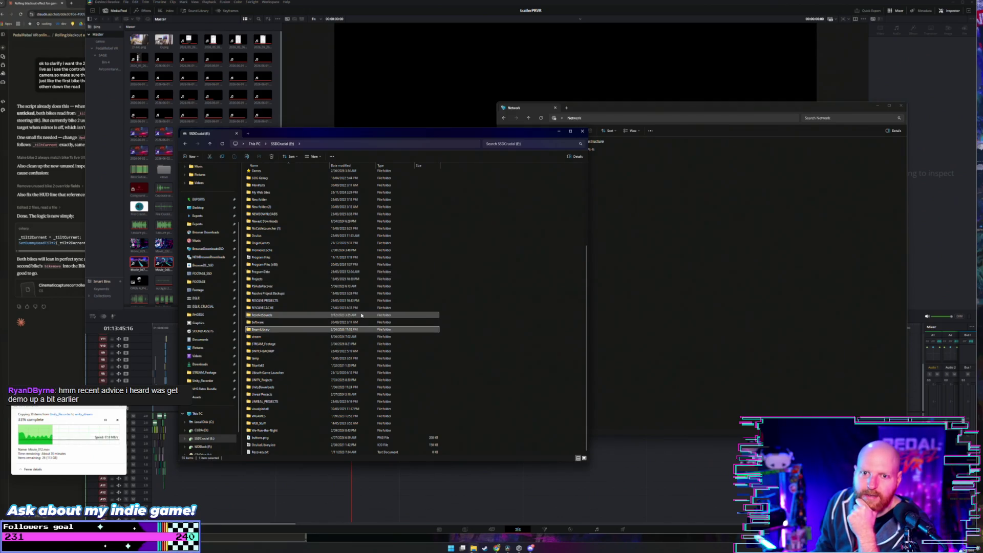
scroll(345, 287, up, 3)
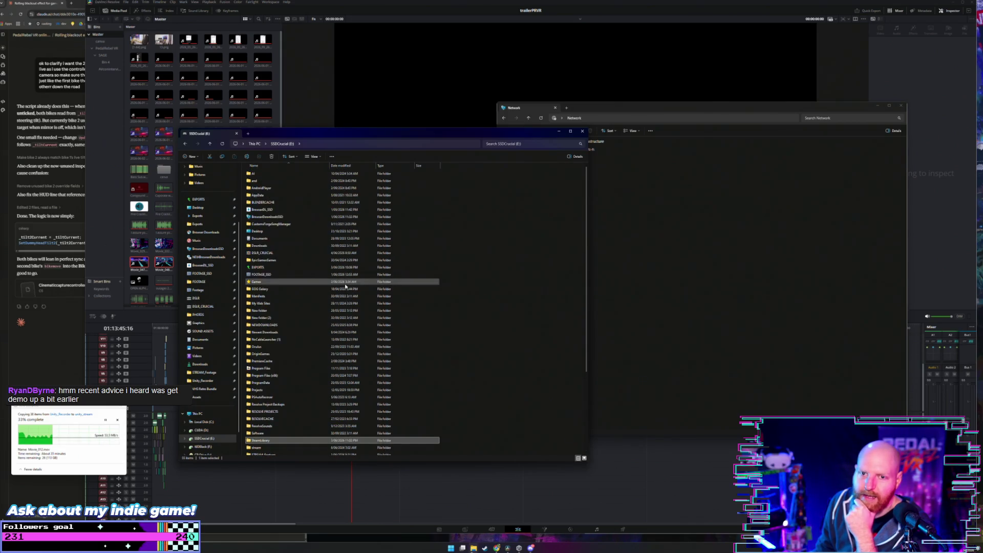
scroll(345, 287, down, 3)
click(456, 285)
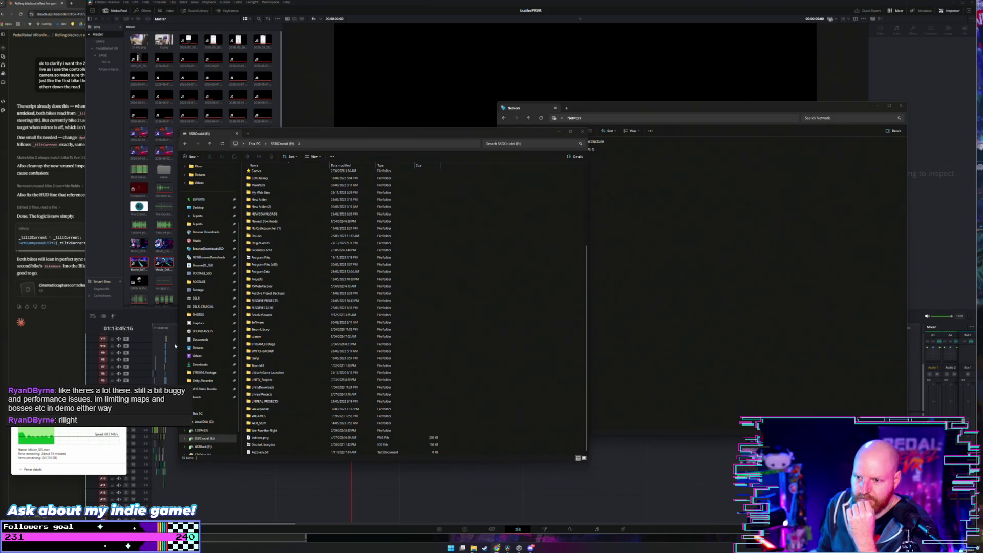
Refocus the SSDCrucial window, scroll the folder list to the top and open NEWDOWNLOADS
click(434, 287)
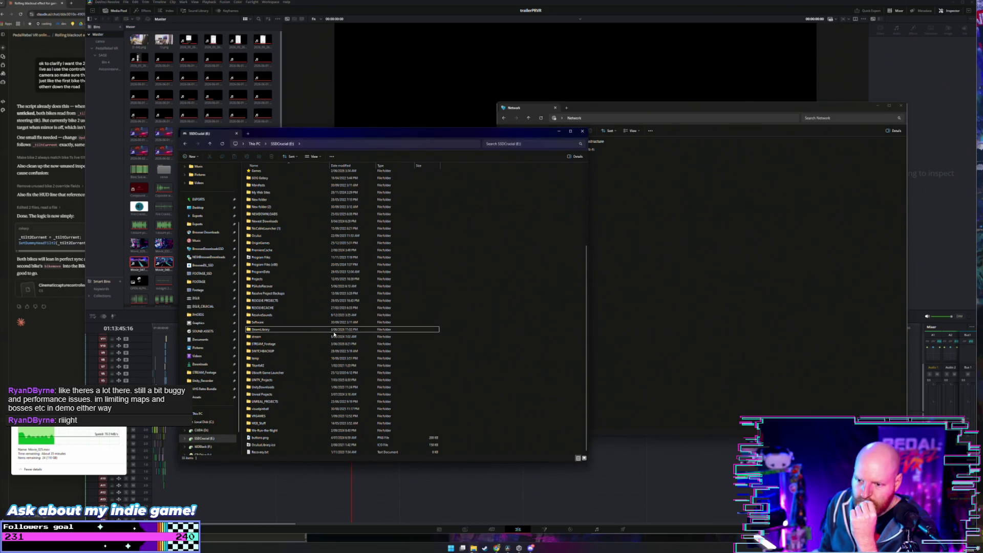
click(287, 401)
scroll(286, 401, up, 4)
scroll(287, 401, up, 2)
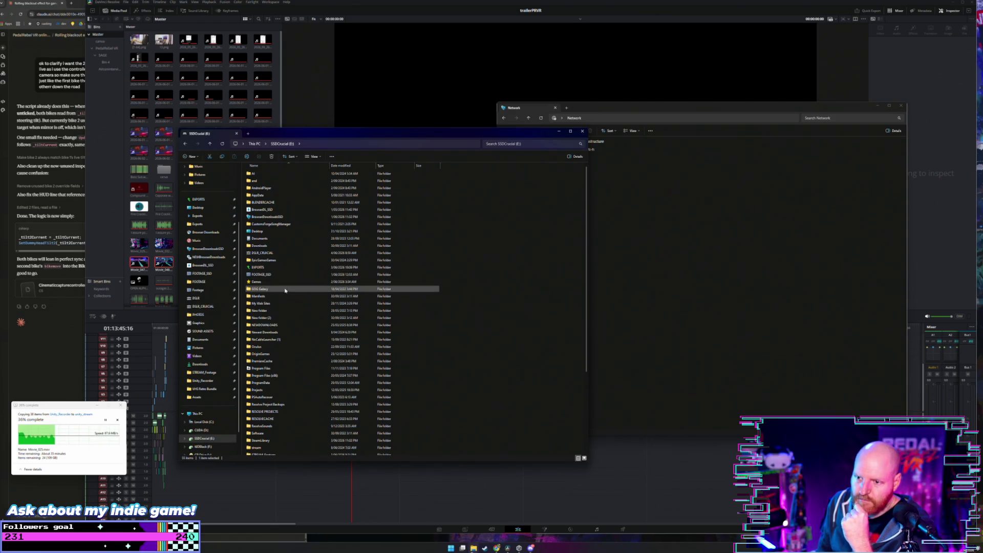
click(296, 334)
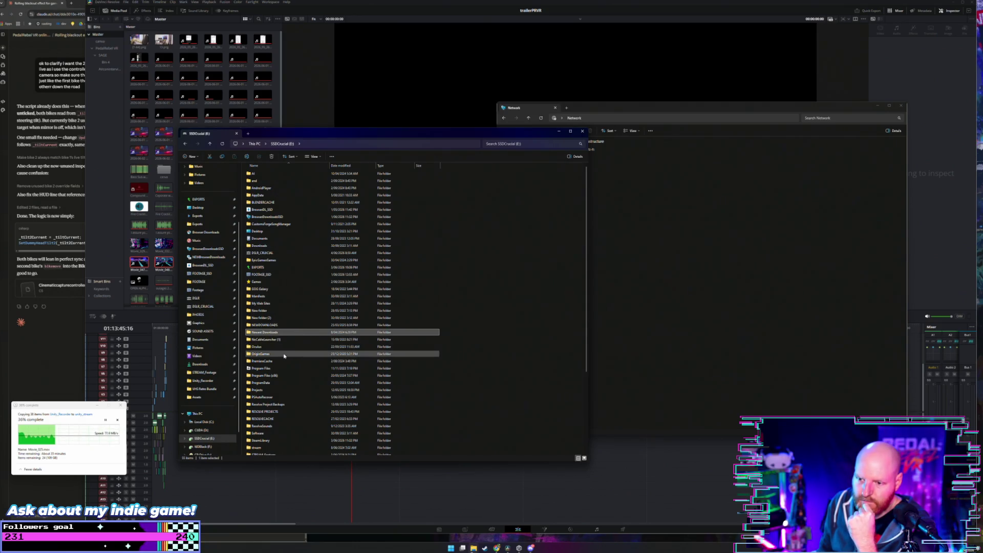
double_click(271, 325)
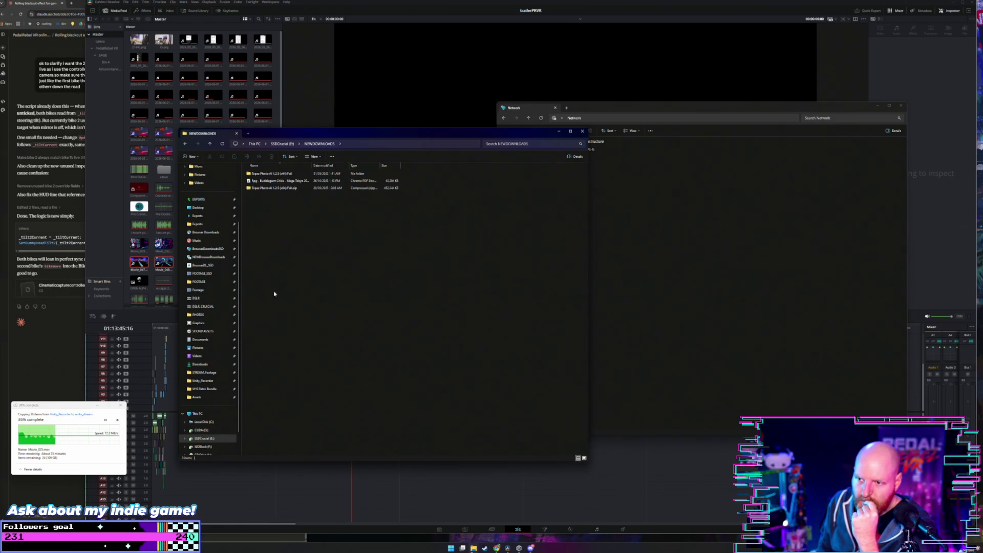
Return to This PC, move the Explorer window up-left over Resolve, and open SSDCrucial (E:)
click(209, 143)
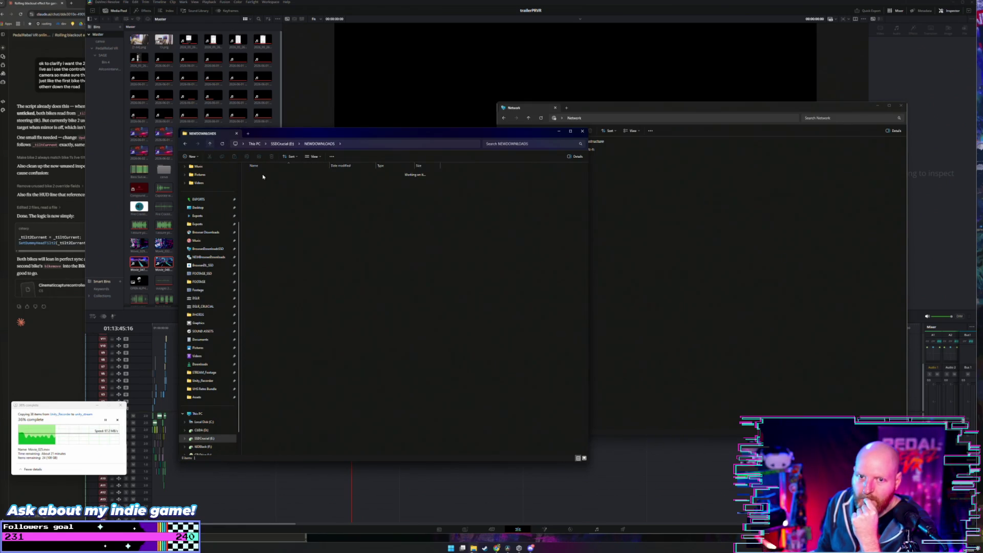
click(254, 144)
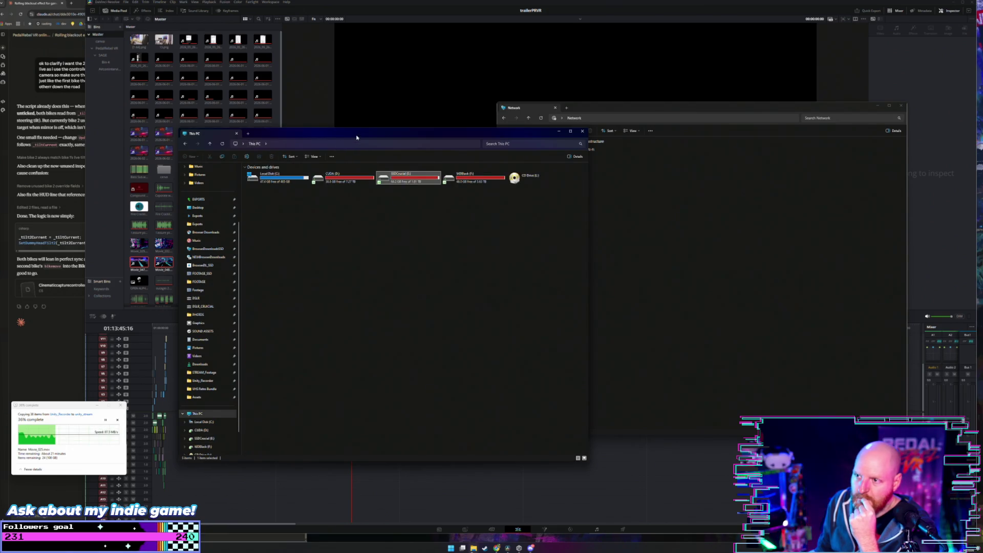
click(612, 280)
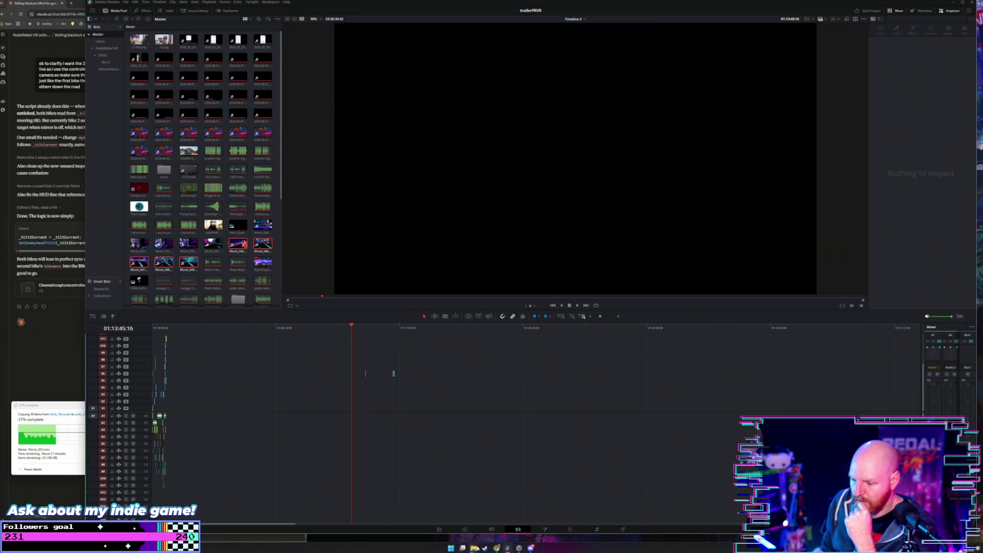
mouse_move(473, 547)
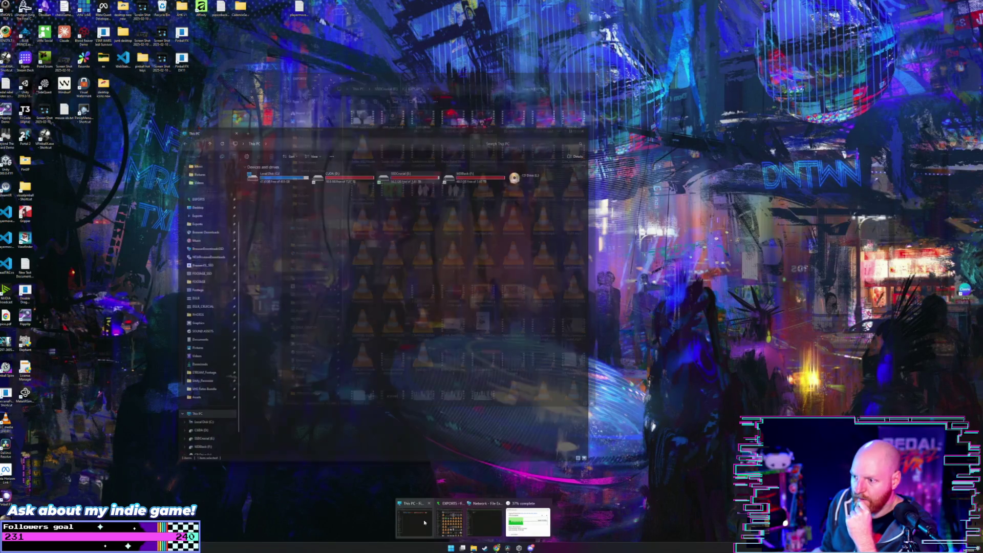
click(415, 522)
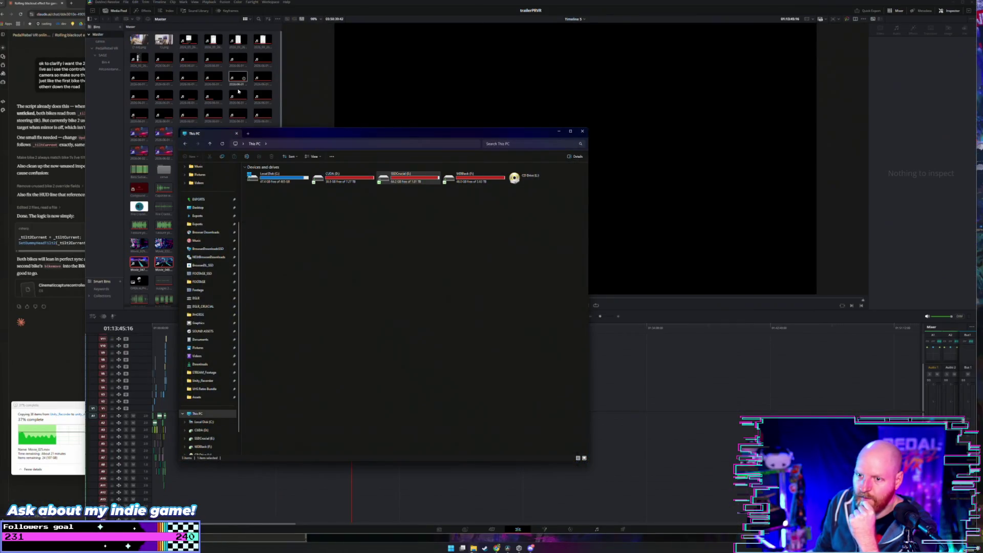
drag(351, 138, 274, 93)
double_click(319, 136)
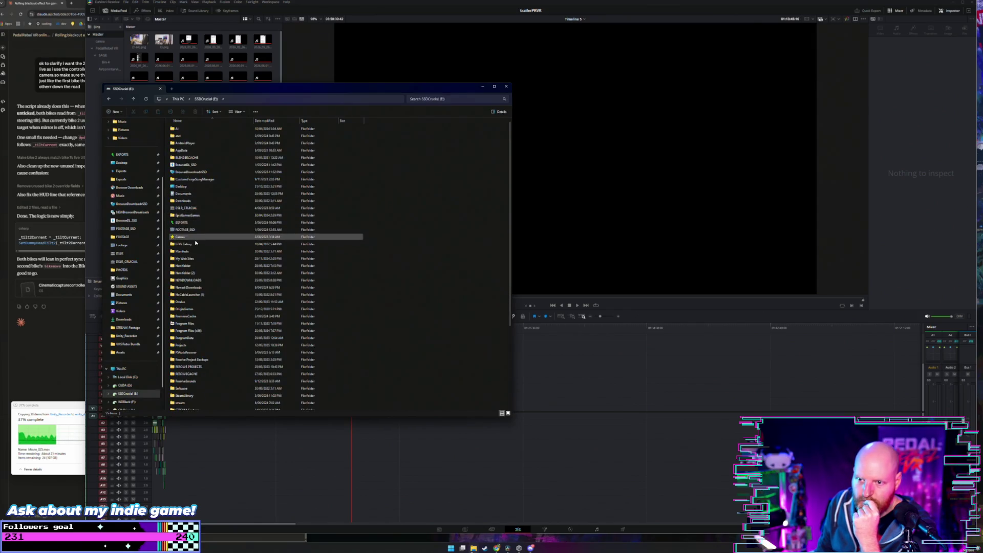
Open FOOTAGE_SSD\Unity_Recorder, select Movie_006 through Movie_042, then place Resolve's playhead
double_click(199, 230)
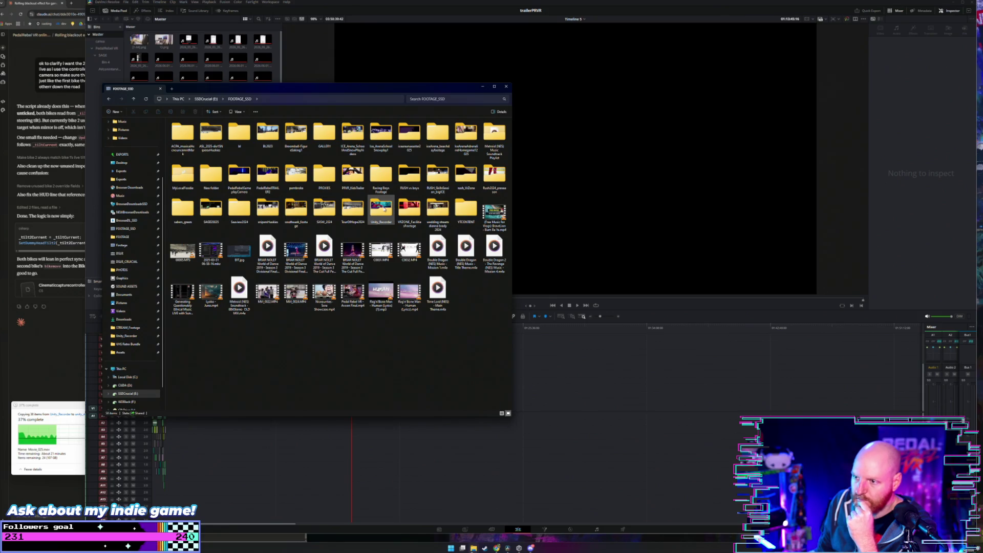
double_click(383, 207)
drag(302, 92, 291, 79)
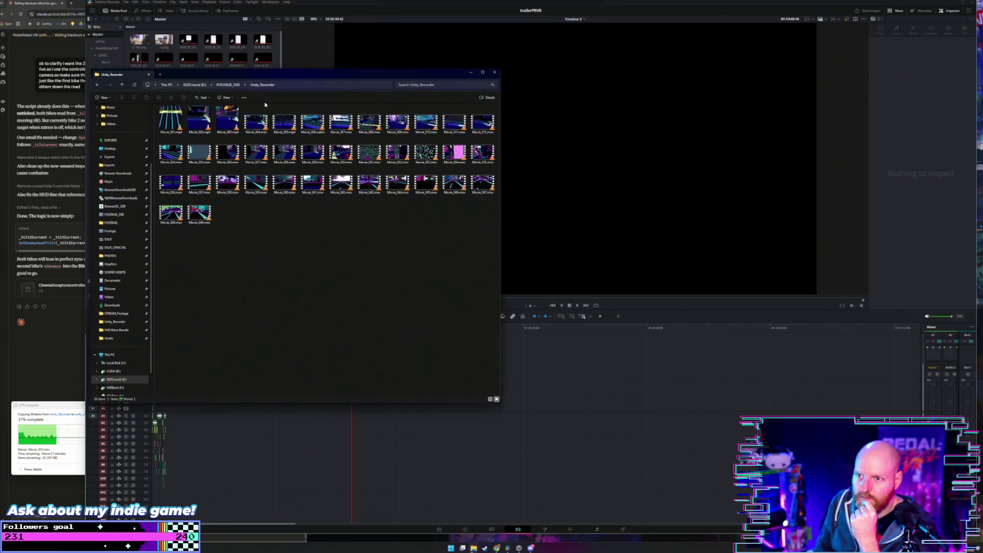
click(309, 126)
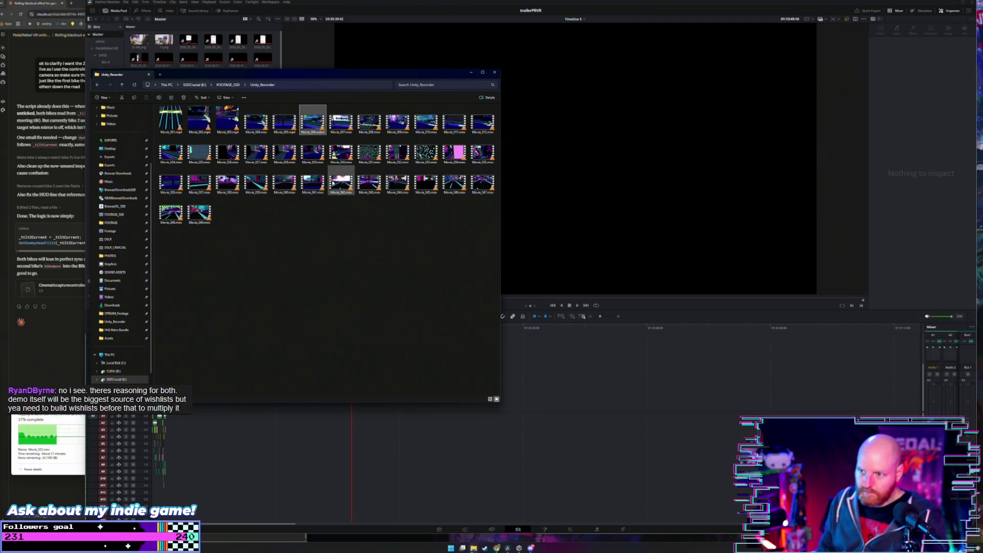
shift+click(332, 183)
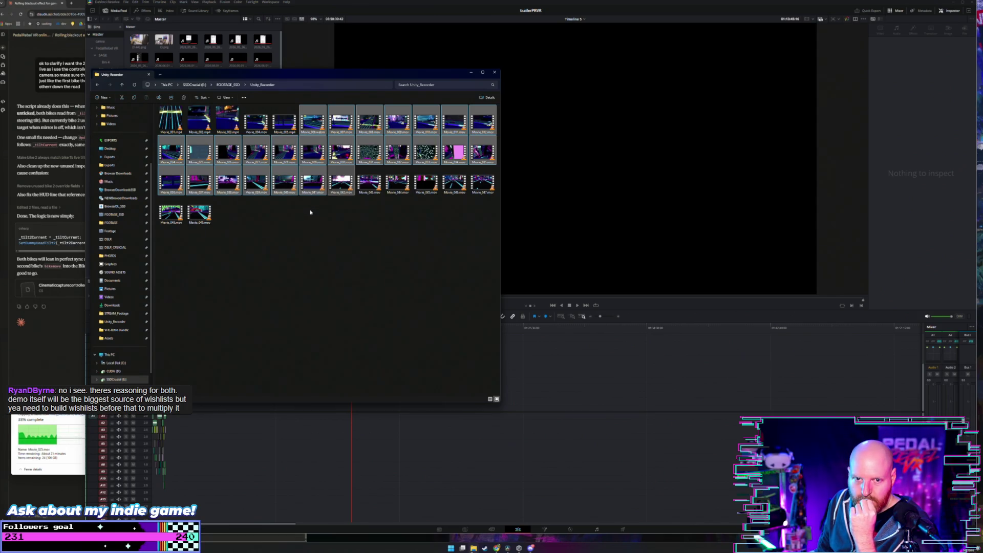
click(517, 330)
click(366, 326)
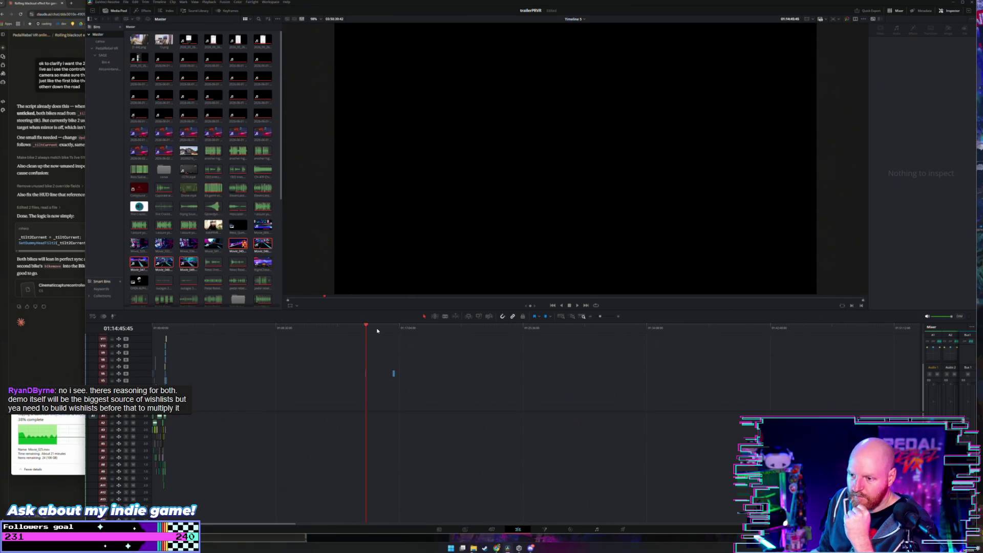
Drag the selected Unity_Recorder Movie files from Explorer onto the Resolve timeline at the playhead
scroll(356, 347, down, 2)
mouse_move(254, 369)
mouse_down()
mouse_move(274, 373)
mouse_move(204, 386)
mouse_up()
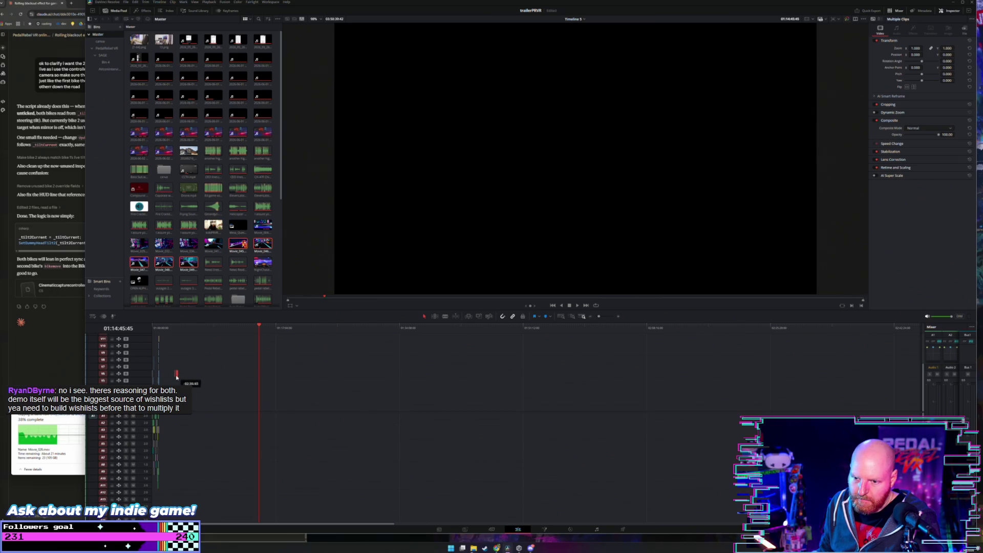
click(193, 333)
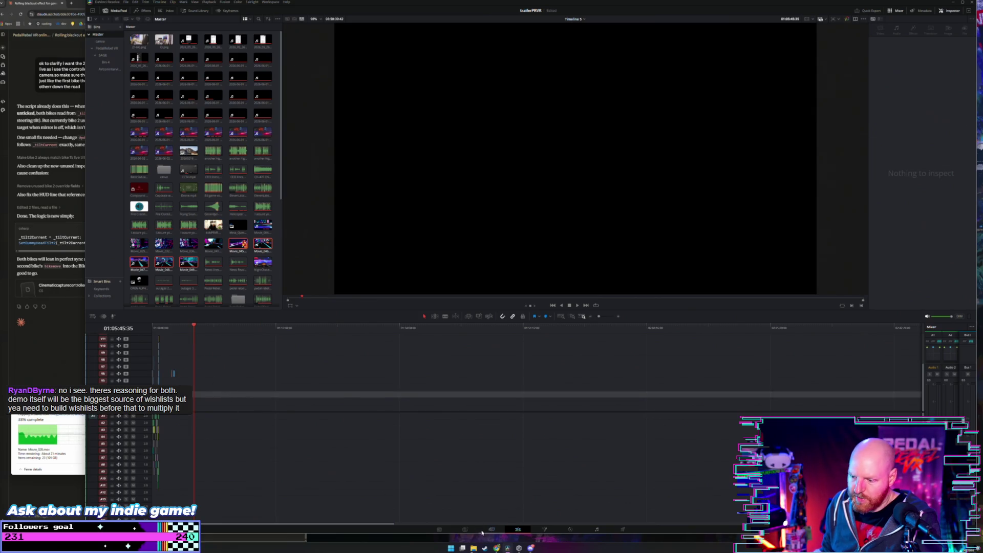
mouse_move(475, 548)
mouse_move(479, 528)
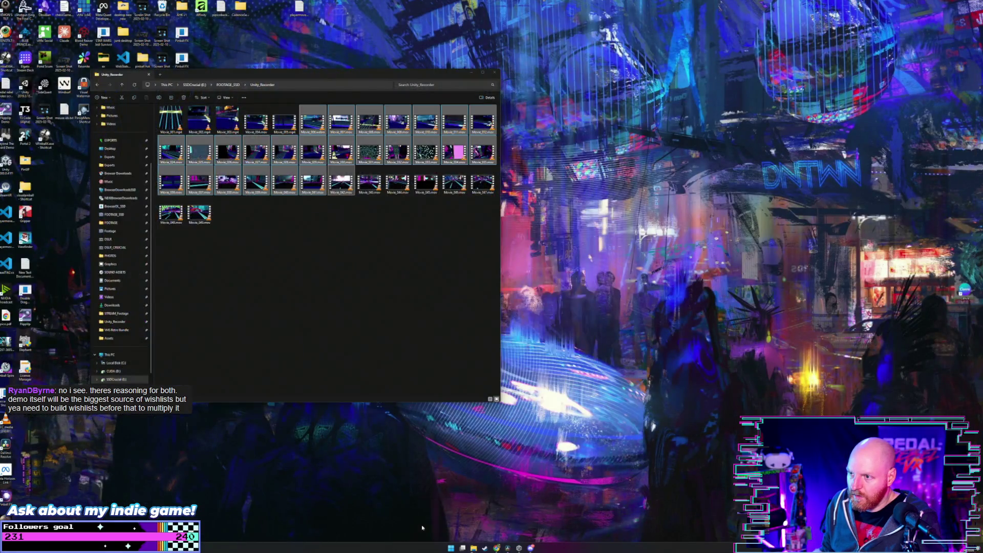
click(422, 525)
mouse_move(300, 133)
mouse_down()
mouse_move(331, 401)
mouse_move(341, 416)
mouse_move(486, 412)
mouse_move(295, 391)
mouse_move(248, 396)
mouse_move(241, 407)
mouse_up()
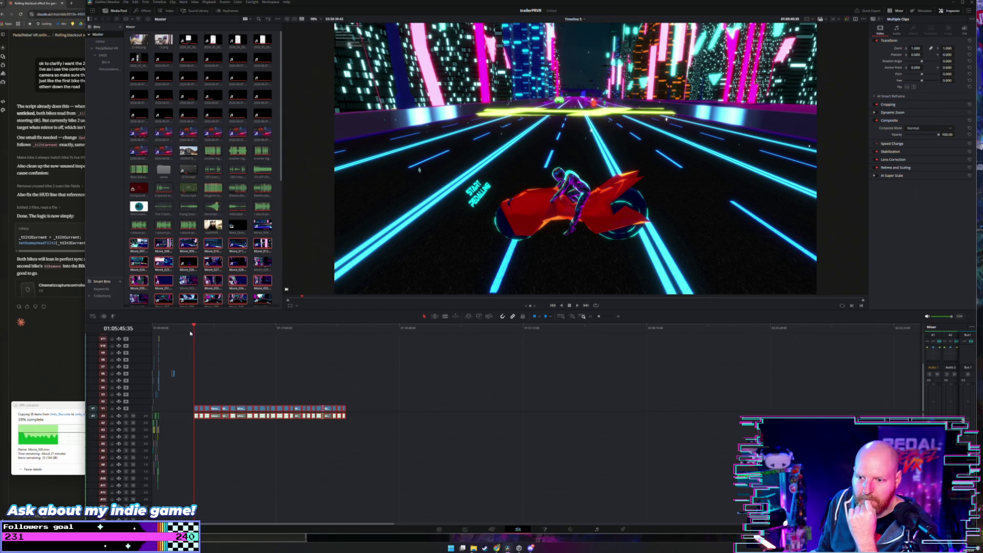
scroll(195, 329, up, 4)
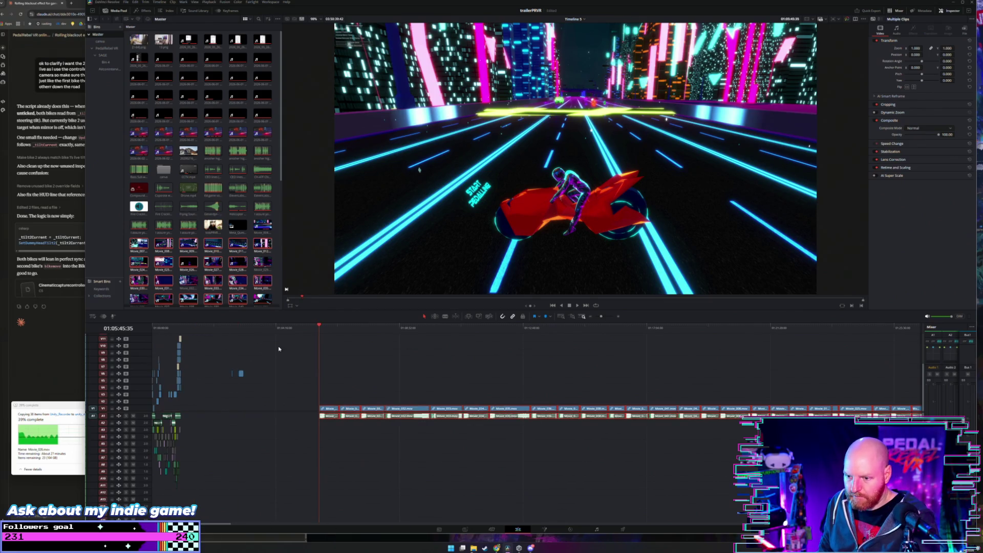
click(324, 345)
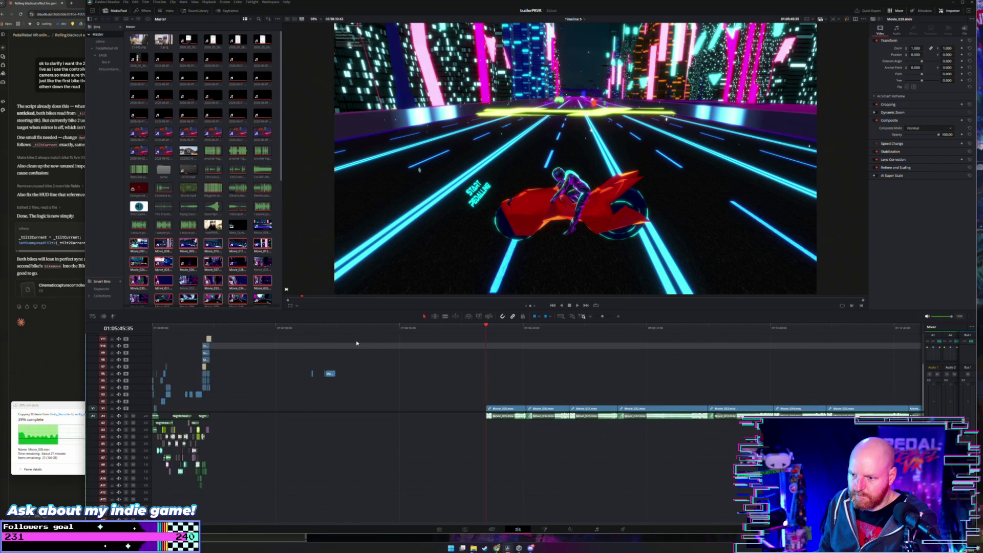
key(space)
key(space)
scroll(404, 343, down, 1)
scroll(388, 343, up, 1)
scroll(379, 344, down, 1)
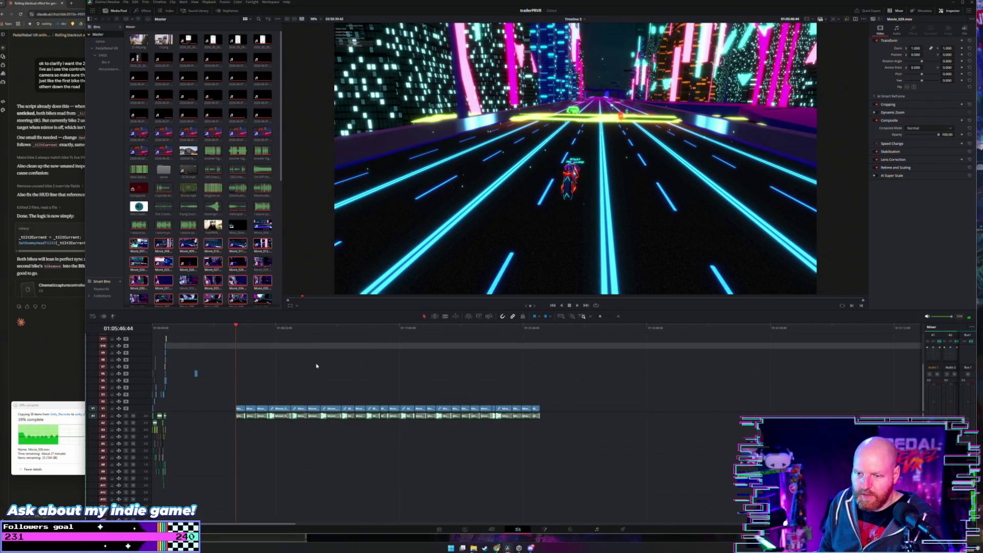
click(239, 331)
scroll(265, 343, up, 2)
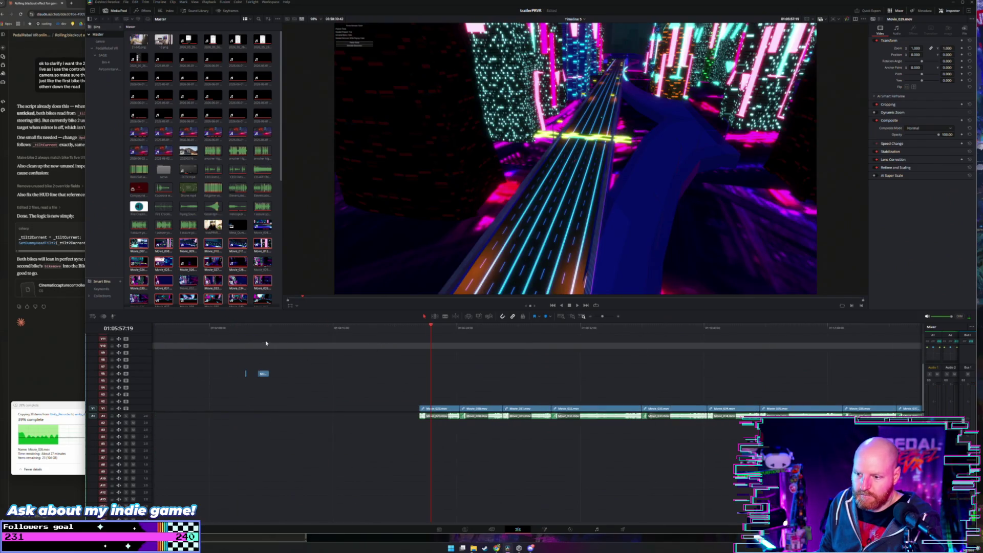
key(space)
scroll(407, 392, up, 1)
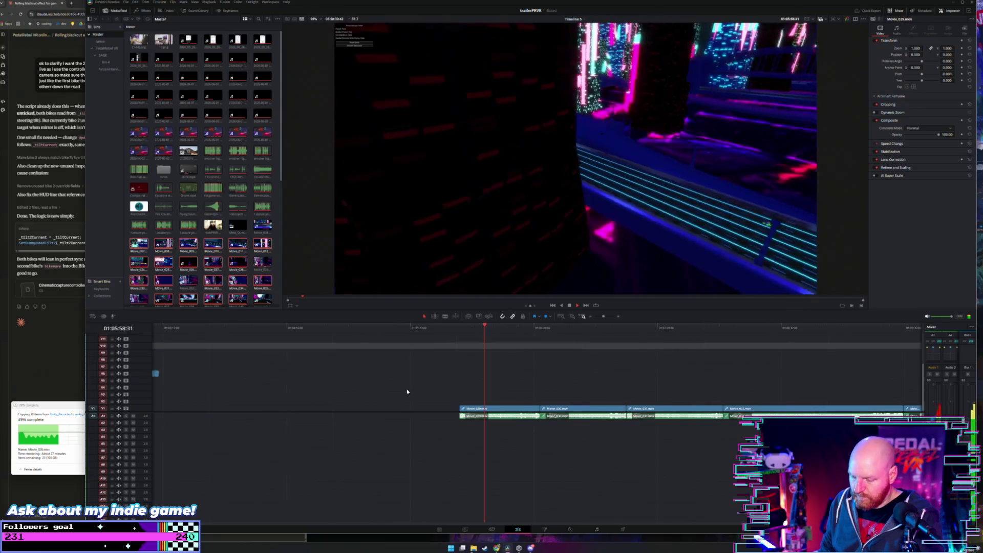
click(512, 331)
drag(513, 332, 533, 332)
key(space)
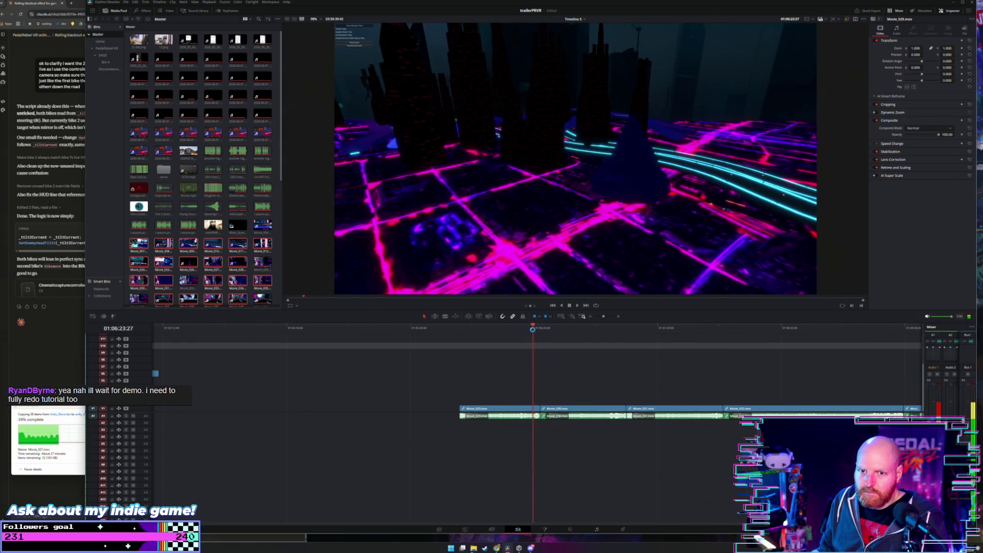
scroll(529, 351, right, 3)
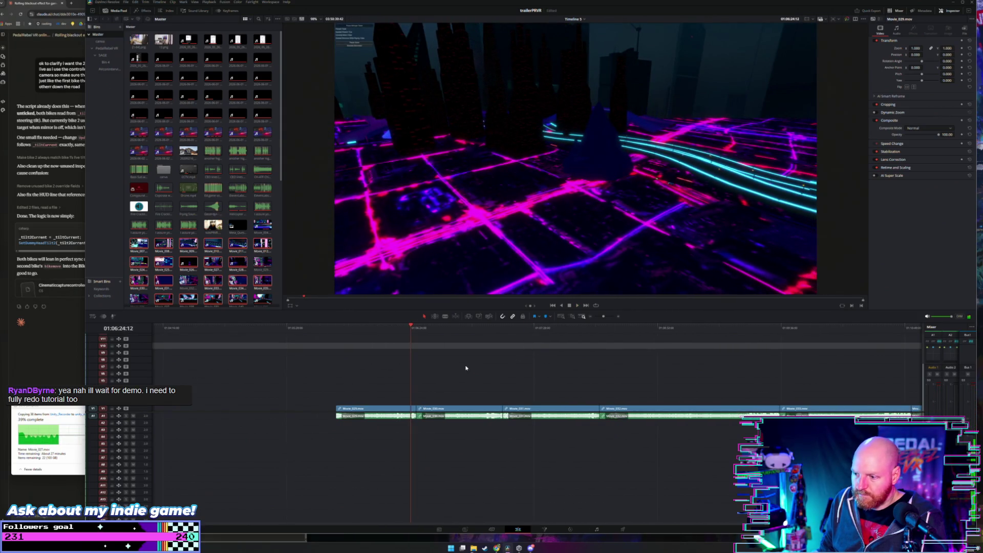
click(416, 330)
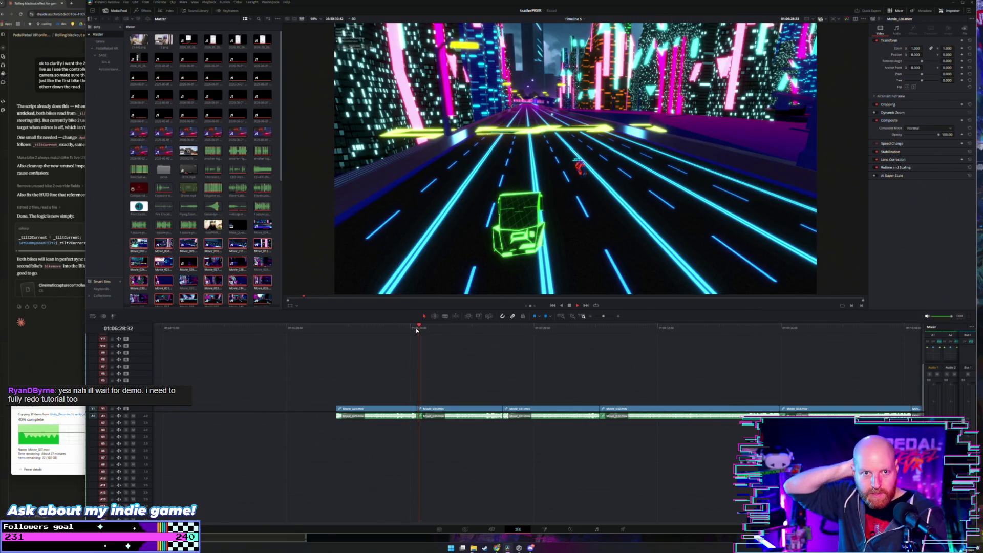
mouse_move(443, 328)
mouse_down()
mouse_move(474, 332)
mouse_move(474, 356)
mouse_up()
scroll(478, 362, down, 6)
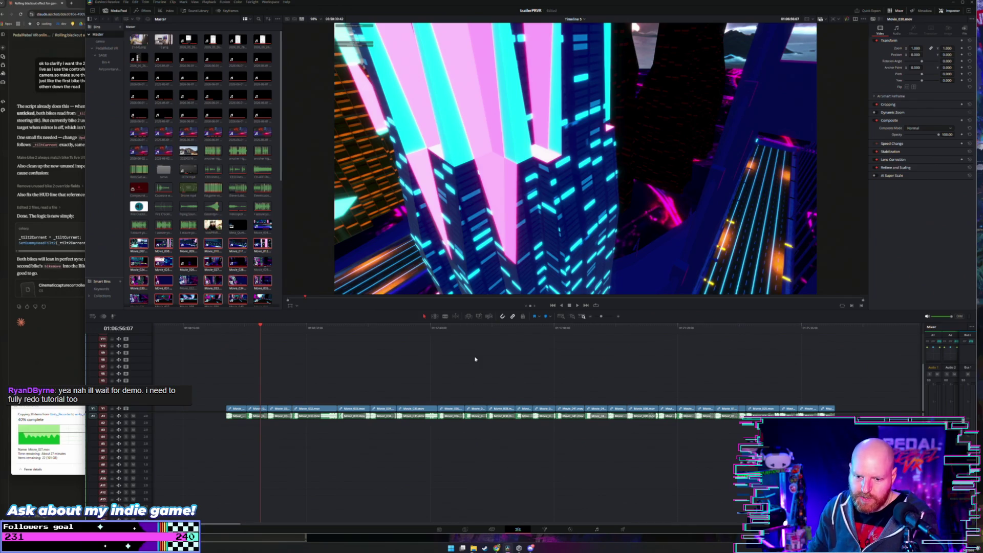
scroll(458, 364, up, 5)
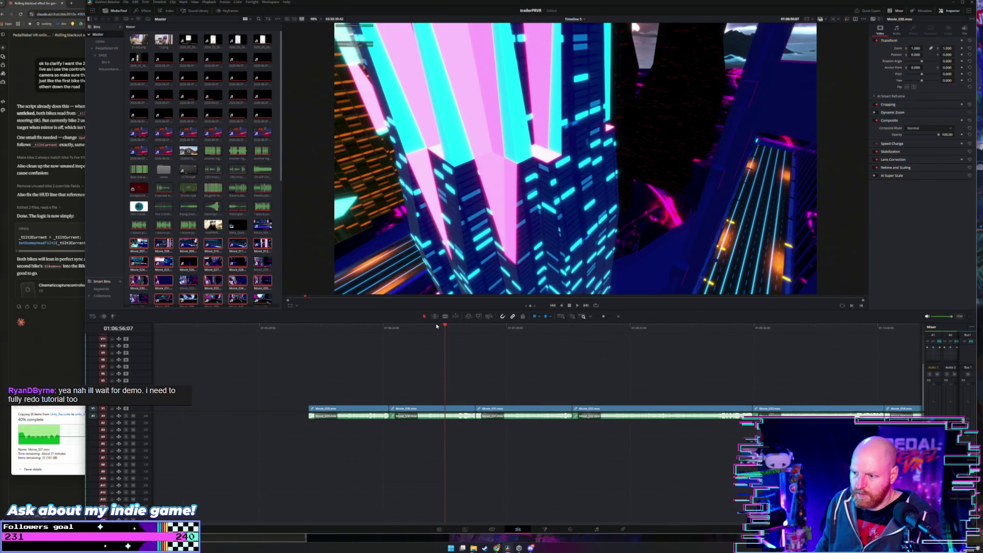
drag(442, 329, 448, 332)
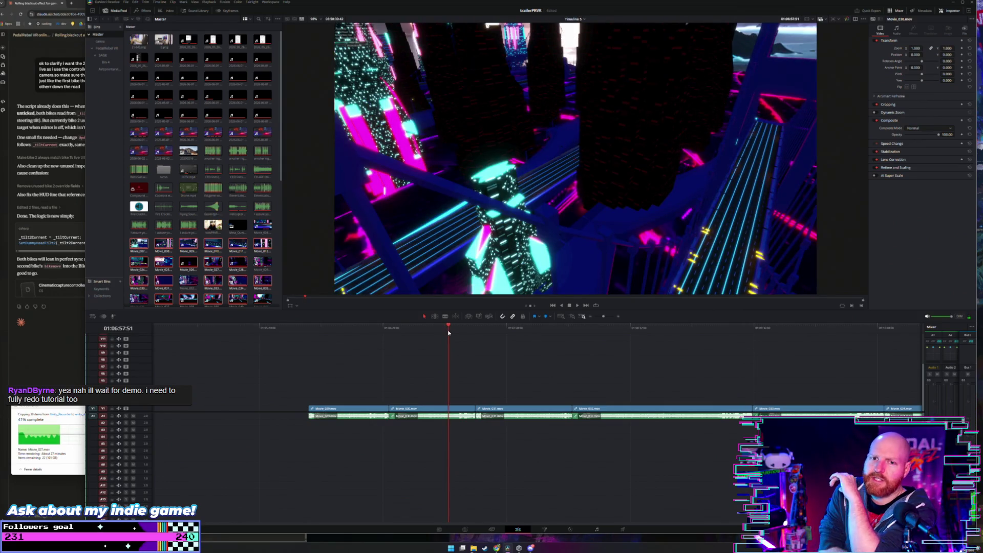
click(455, 335)
key(space)
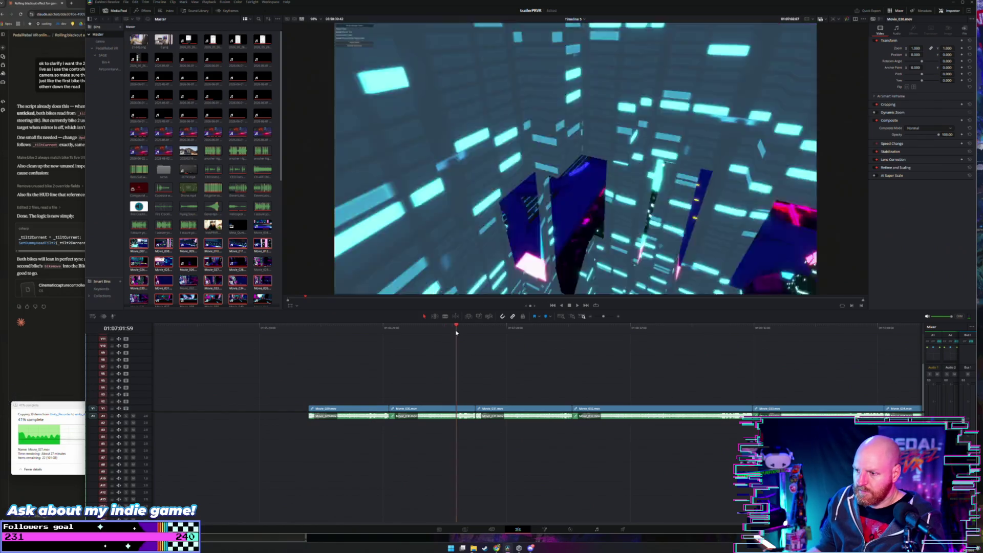
scroll(456, 338, up, 3)
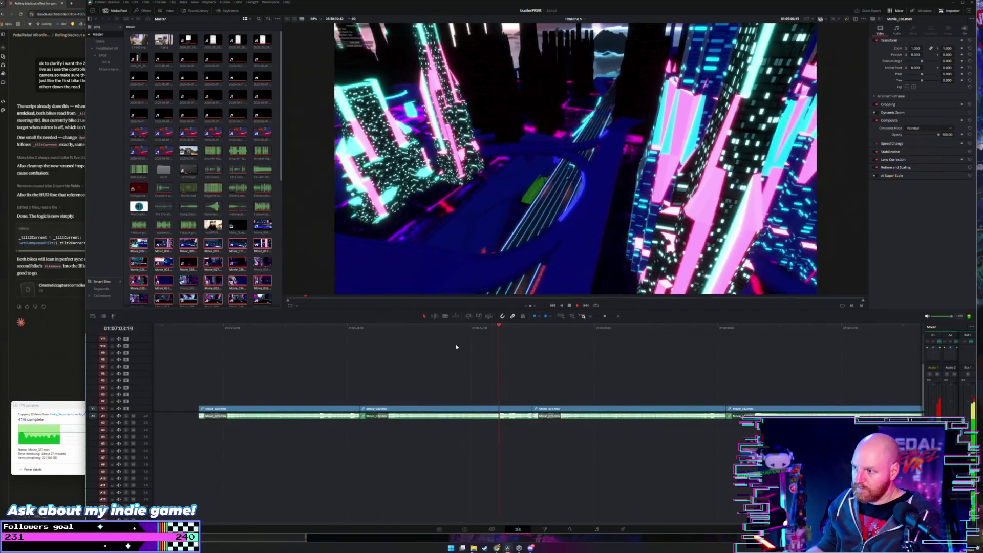
key(space)
click(520, 327)
key(space)
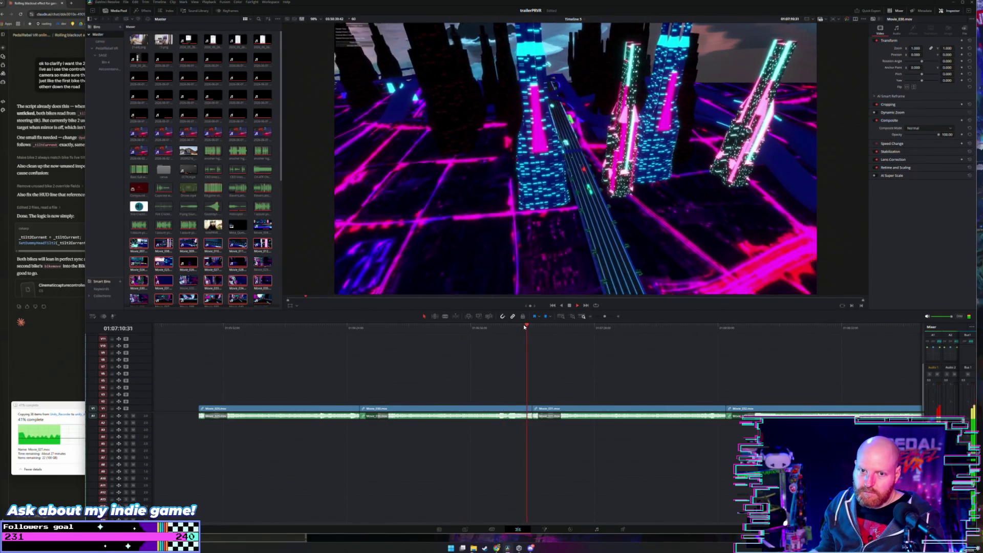
scroll(523, 324, right, 5)
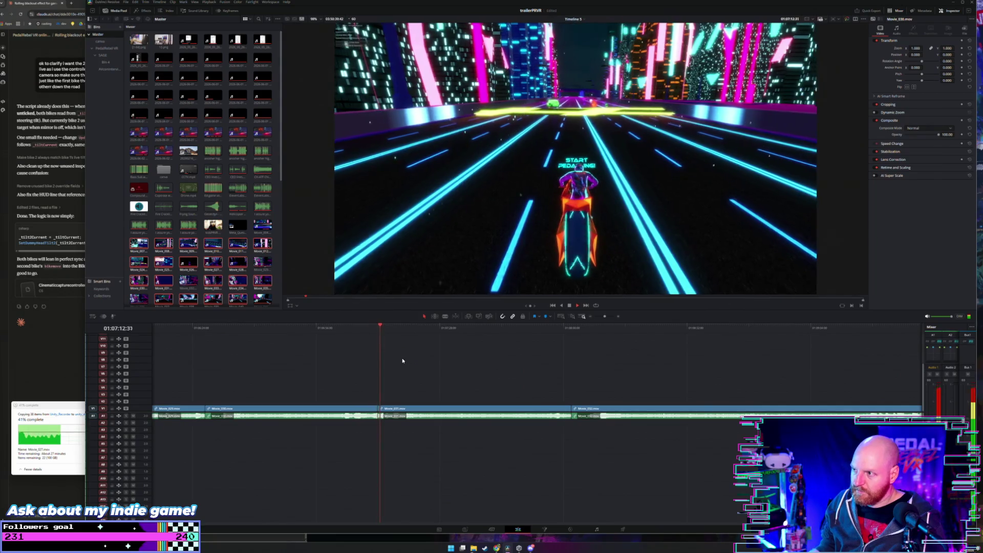
key(space)
click(367, 327)
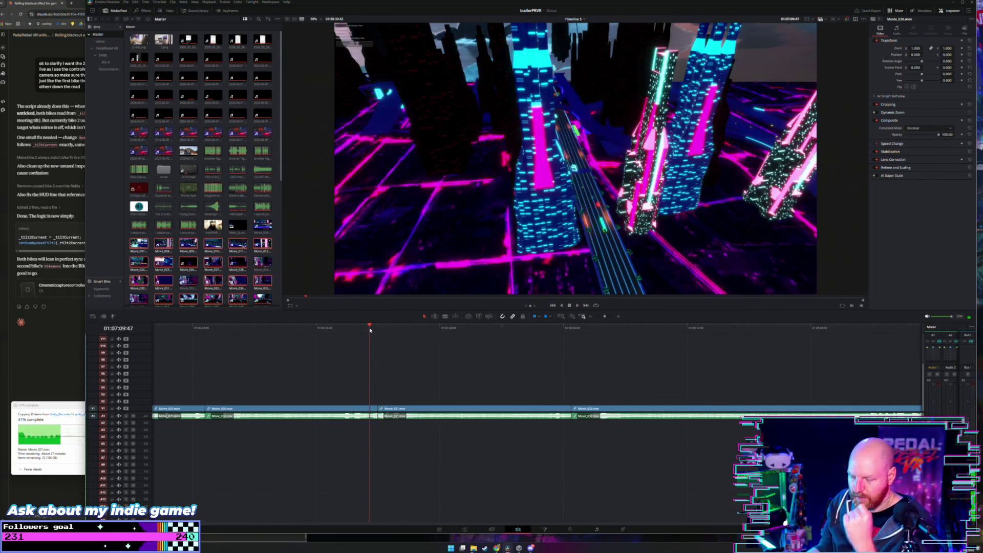
scroll(363, 335, down, 3)
drag(361, 334, 585, 322)
Scrub ahead to the motorbike road shots and rubber-band select the V1/A1 clips before the gap
scroll(539, 369, down, 2)
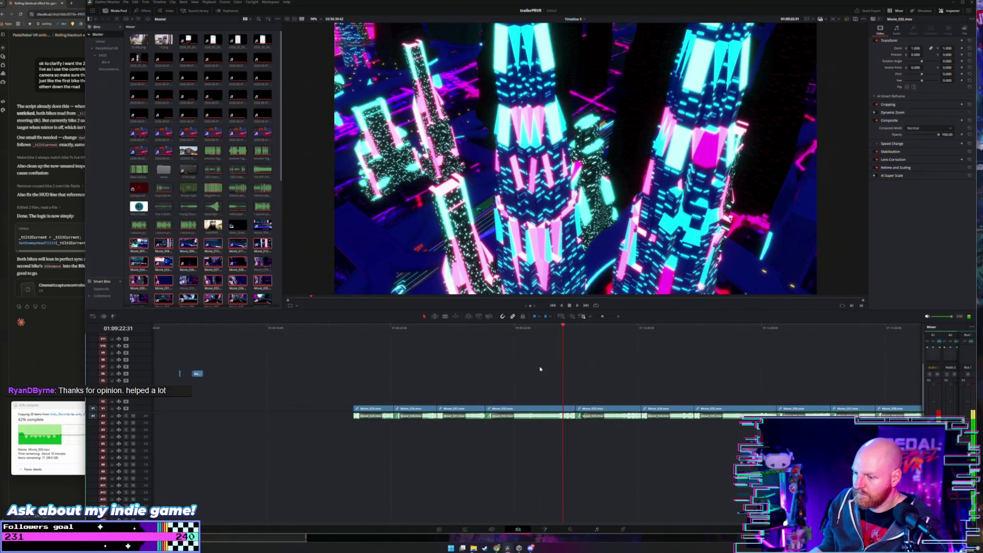
scroll(539, 369, down, 2)
mouse_move(430, 322)
mouse_down()
mouse_move(584, 318)
mouse_move(559, 321)
mouse_up()
mouse_move(309, 396)
mouse_down()
mouse_move(483, 432)
mouse_move(534, 434)
mouse_move(542, 407)
mouse_move(526, 412)
mouse_up()
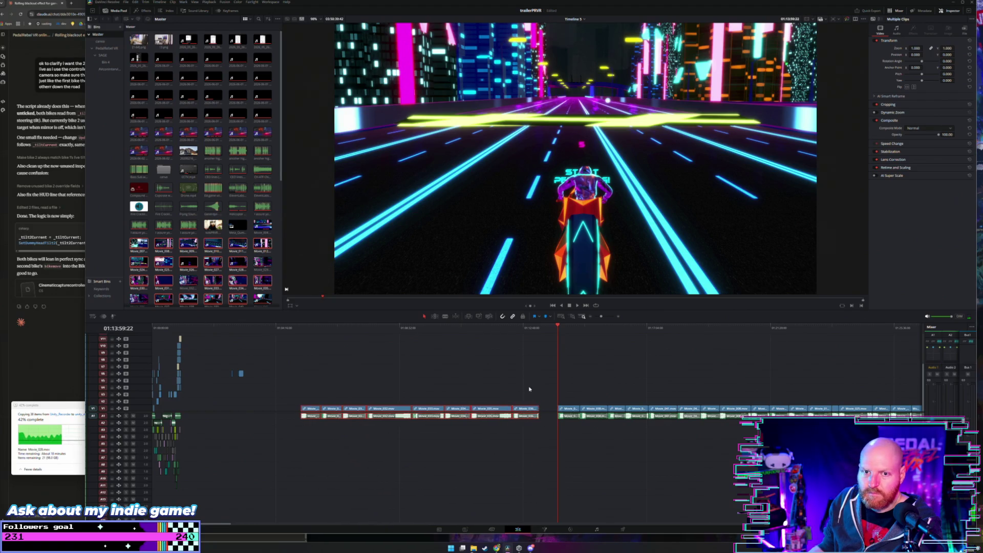
scroll(509, 342, right, 3)
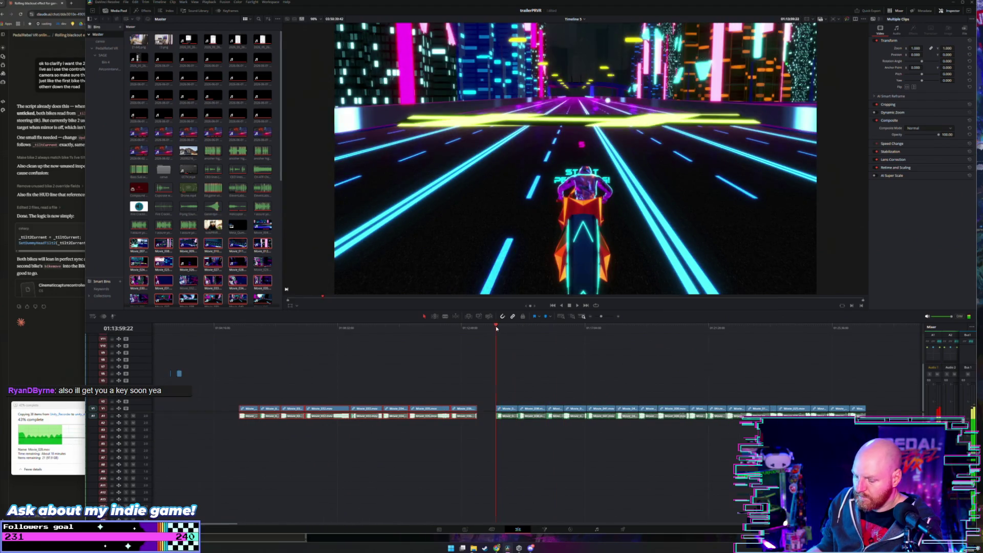
scroll(501, 339, up, 5)
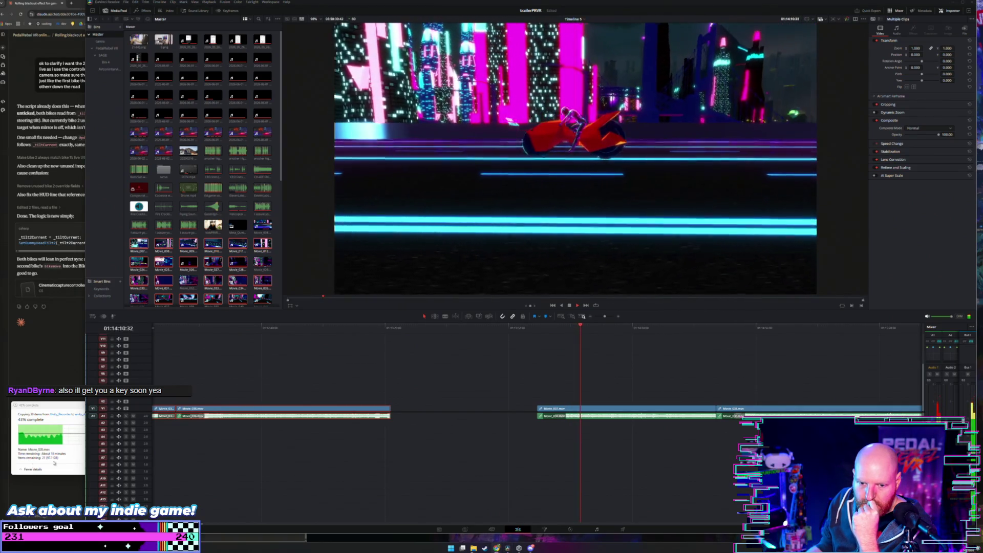
Scrub to Movie_037, select it and delete it from the timeline, leaving a gap
click(556, 331)
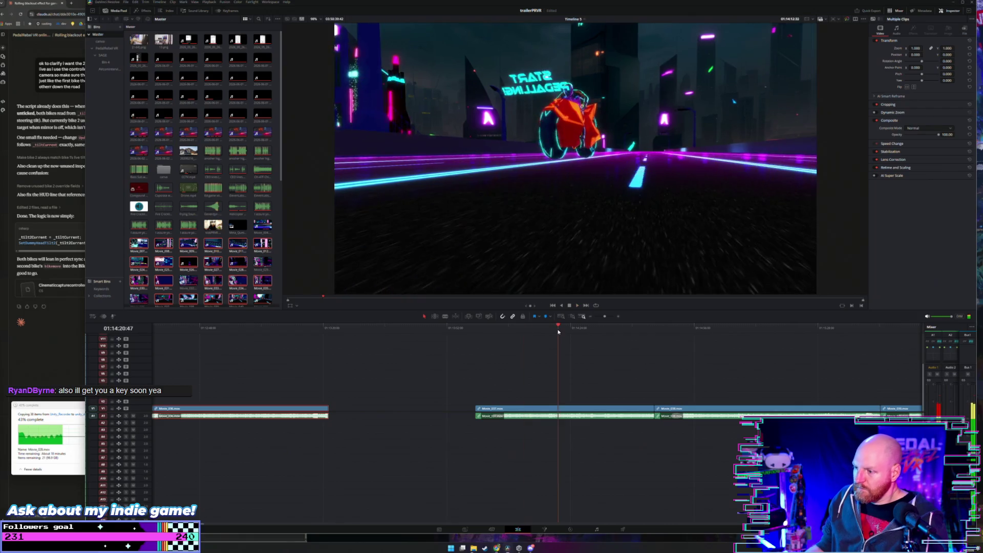
click(566, 328)
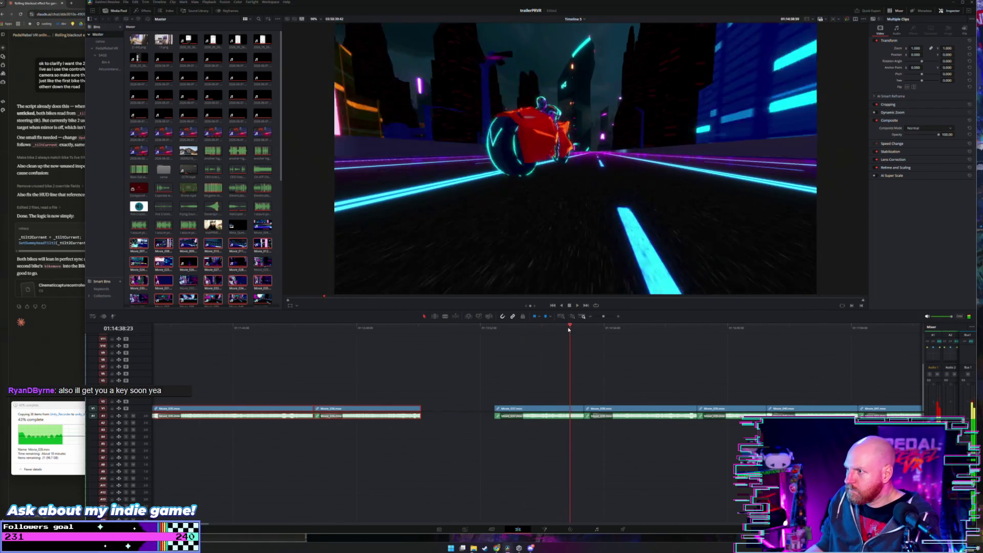
click(565, 329)
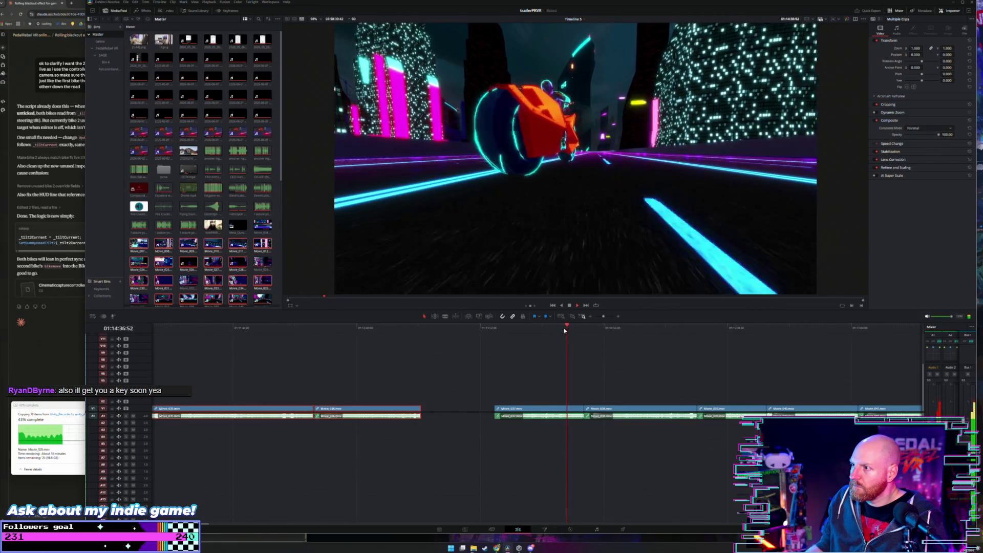
drag(555, 328, 552, 331)
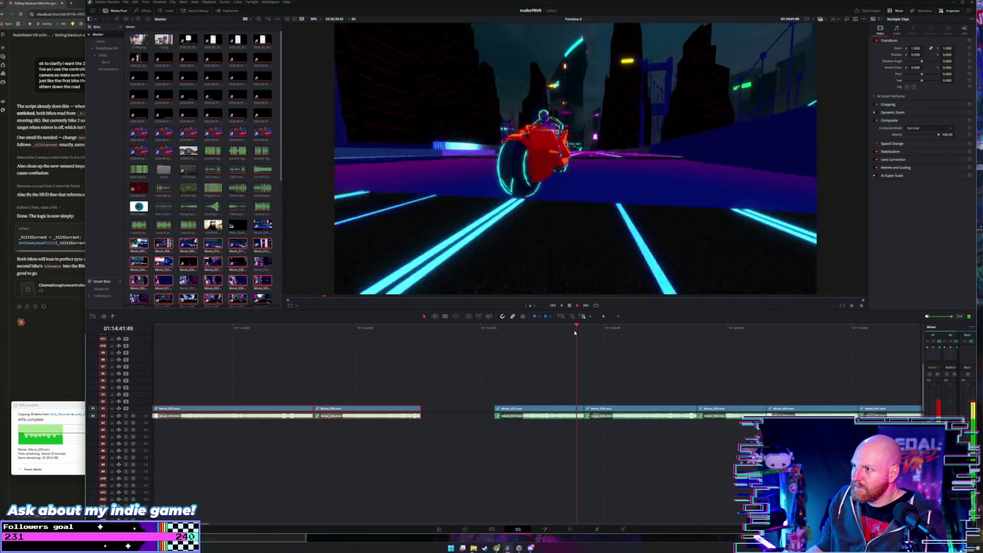
drag(489, 385, 553, 423)
key(BackSpace)
Play through Movie_038 and stop playback at the chosen cut point
click(584, 328)
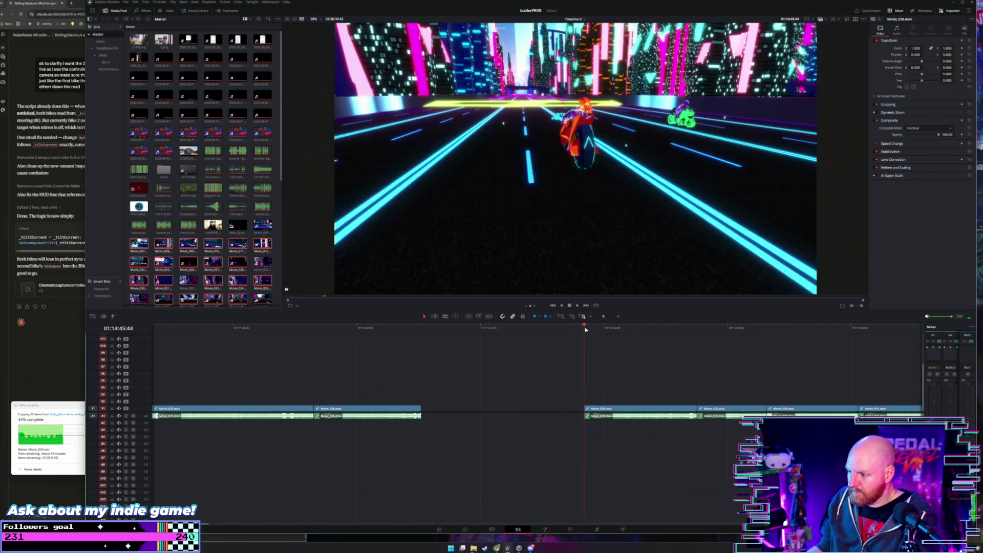
scroll(563, 335, down, 3)
key(space)
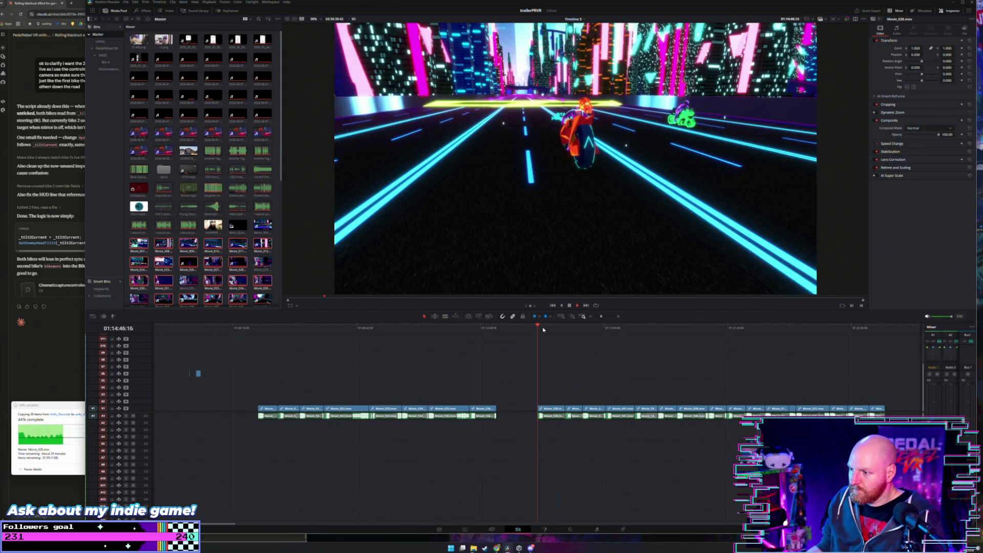
scroll(543, 330, up, 3)
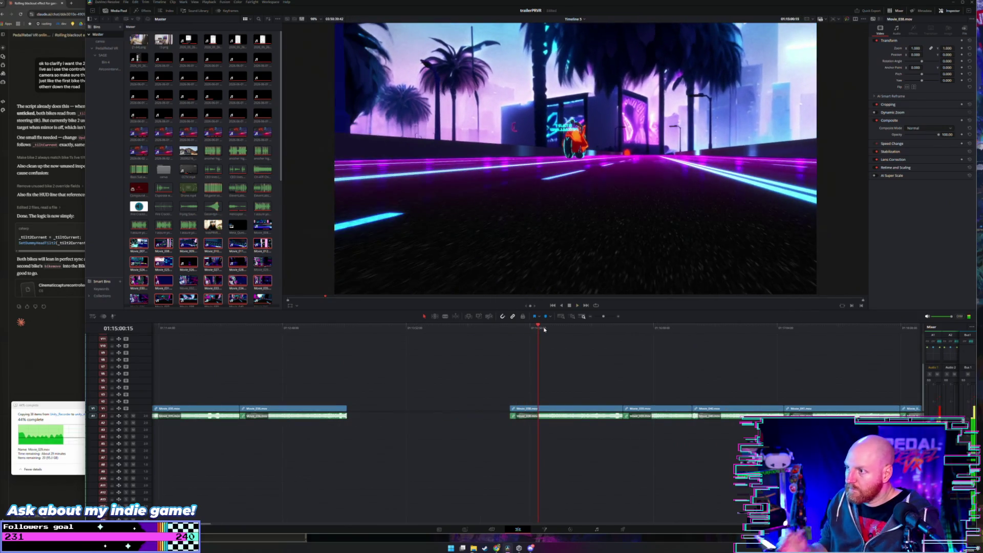
drag(544, 329, 585, 336)
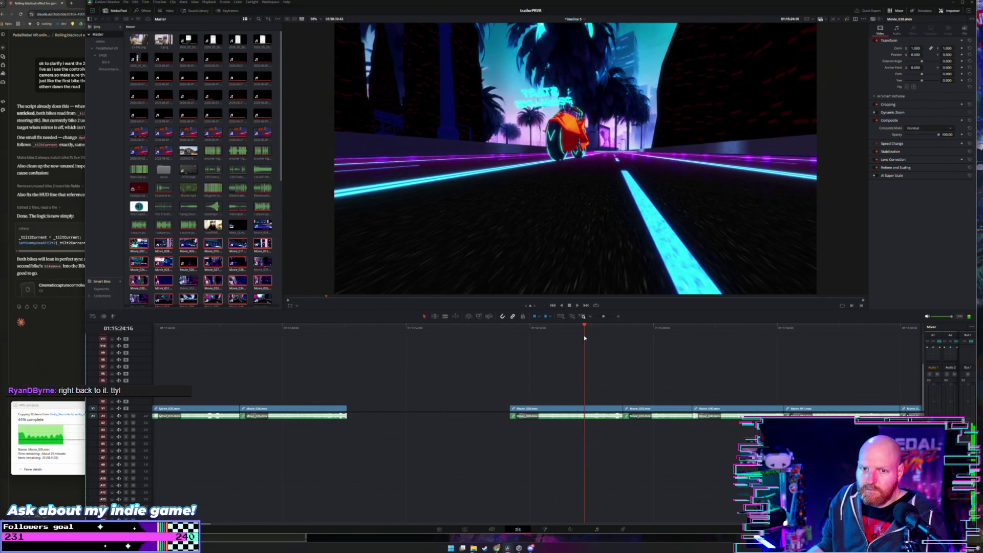
scroll(583, 339, up, 2)
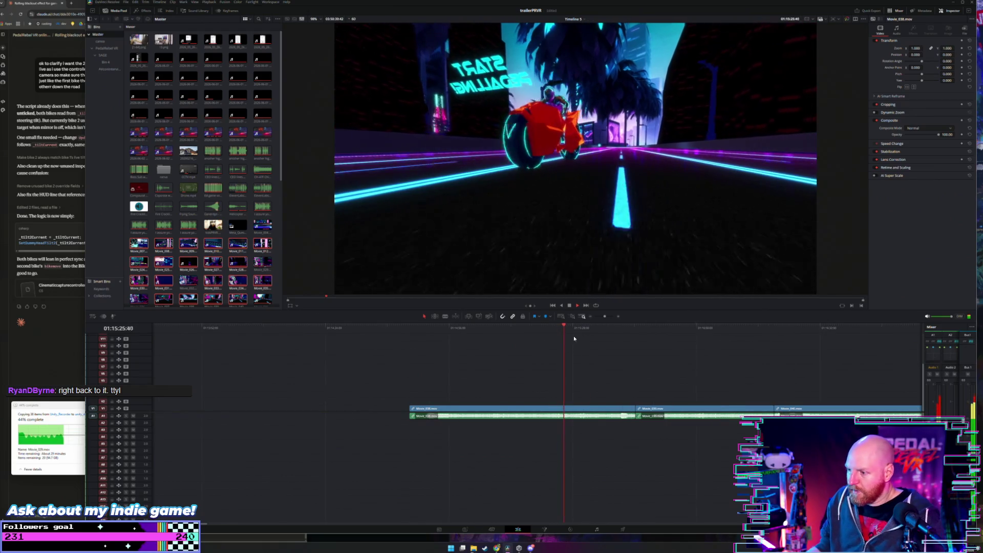
mouse_move(576, 332)
mouse_down()
mouse_move(601, 333)
mouse_move(584, 334)
mouse_up()
key(space)
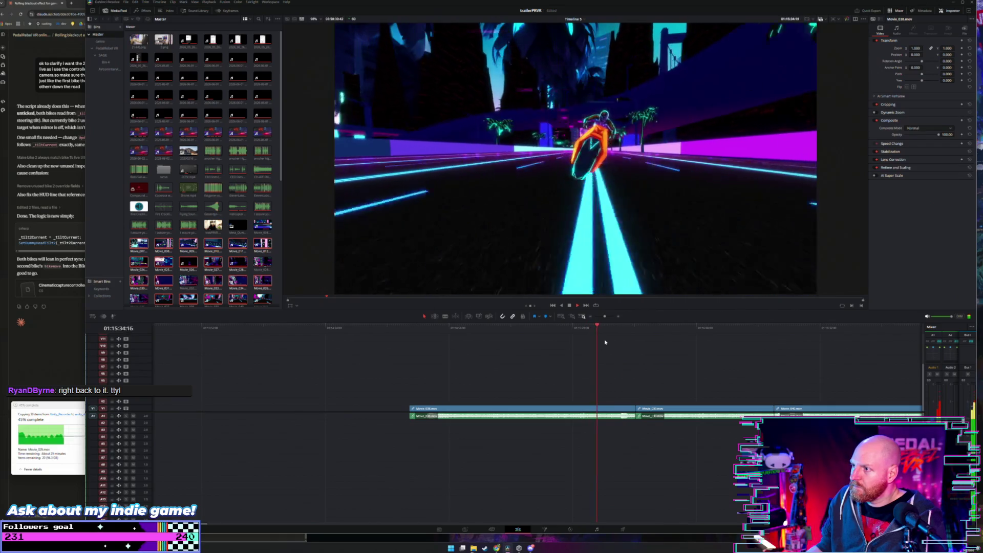
key(space)
Split Movie_038 at the current frame with the Blade tool and delete both resulting pieces
key(b)
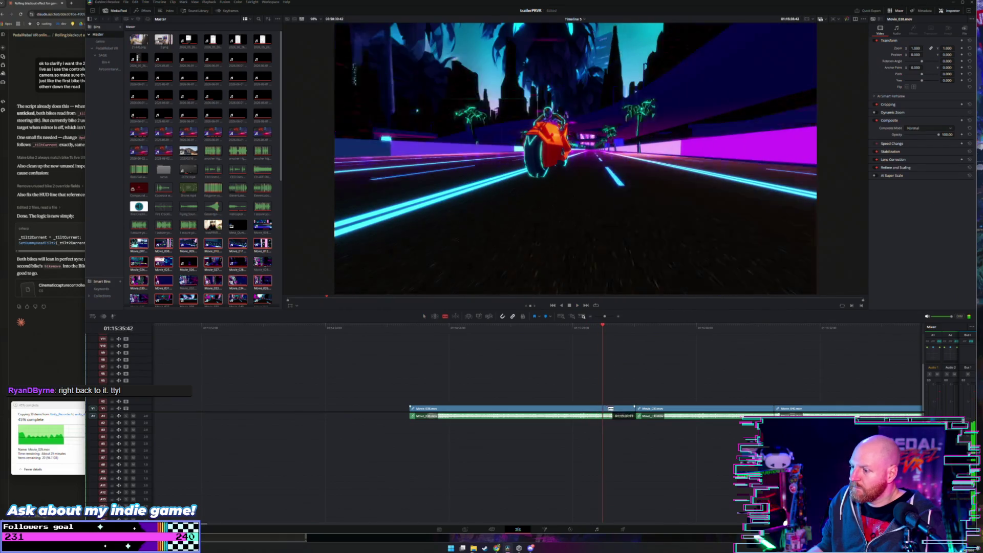
click(576, 409)
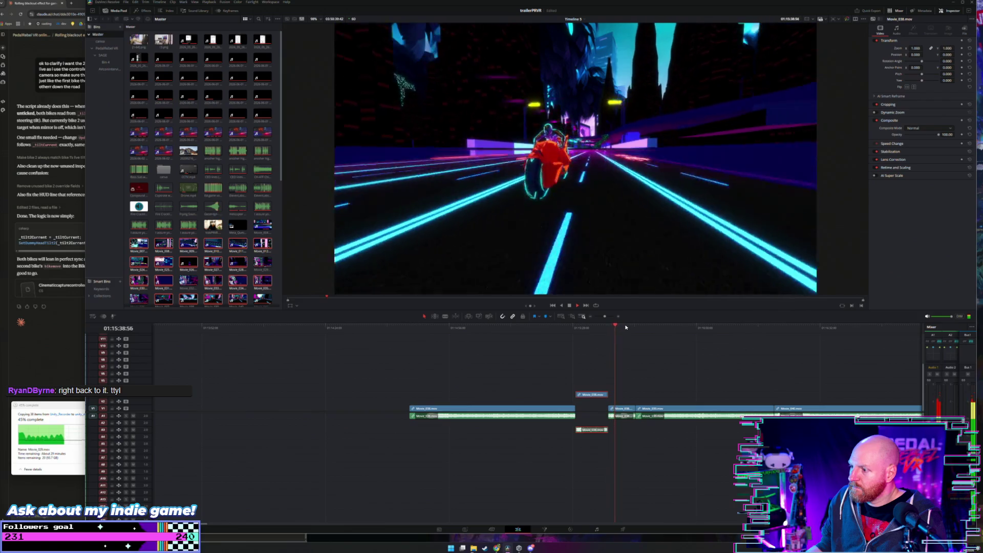
click(621, 408)
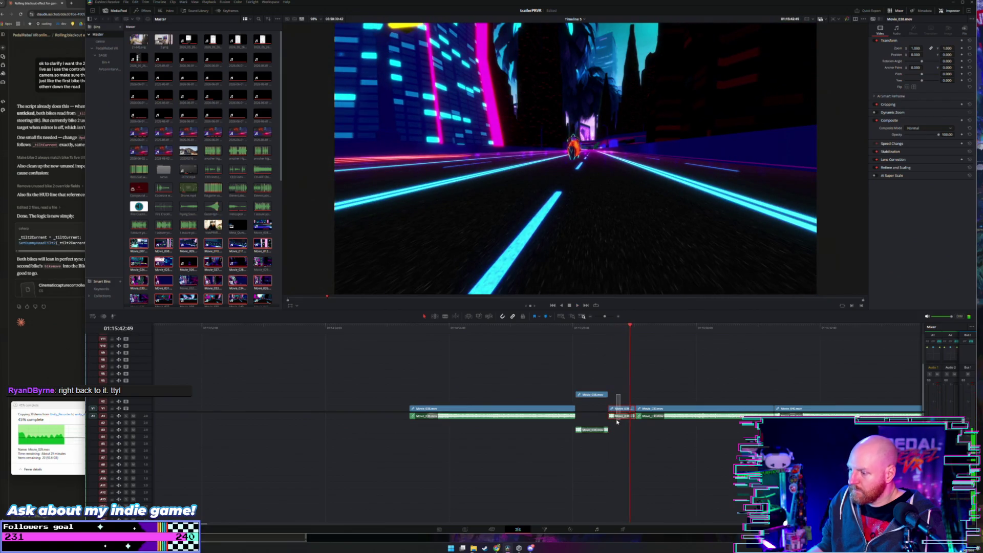
key(BackSpace)
click(538, 409)
key(BackSpace)
Review the edit, delete the Movie_039 clip, then scrub and play through Movie_040
key(space)
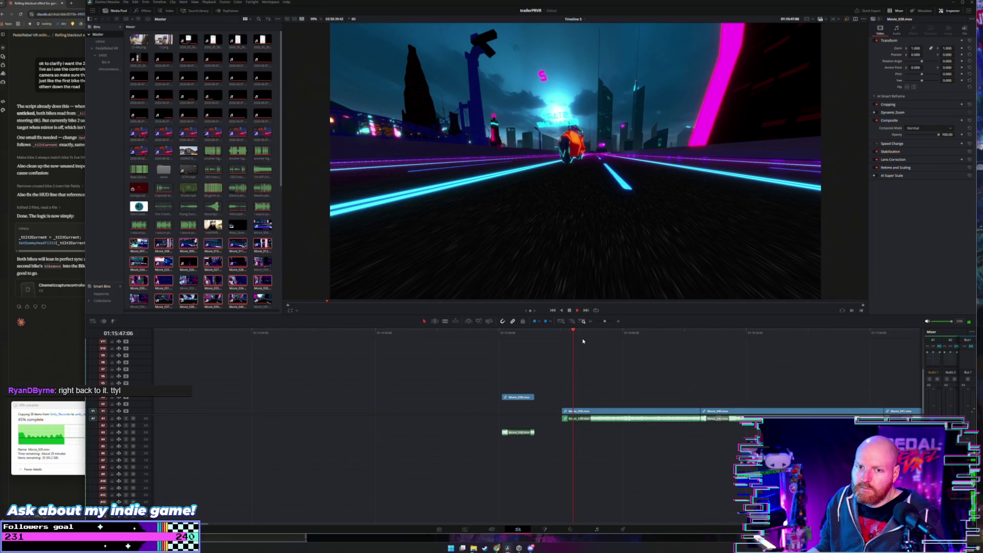
mouse_move(586, 334)
mouse_down()
mouse_move(577, 332)
mouse_move(686, 337)
mouse_move(628, 335)
mouse_move(639, 336)
mouse_up()
key(space)
click(589, 411)
key(Delete)
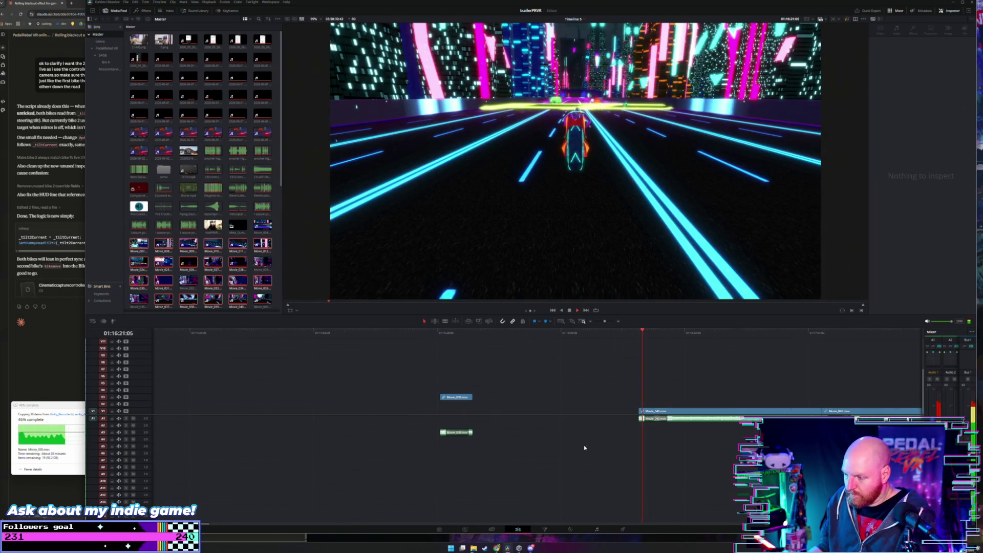
drag(566, 336, 611, 336)
key(space)
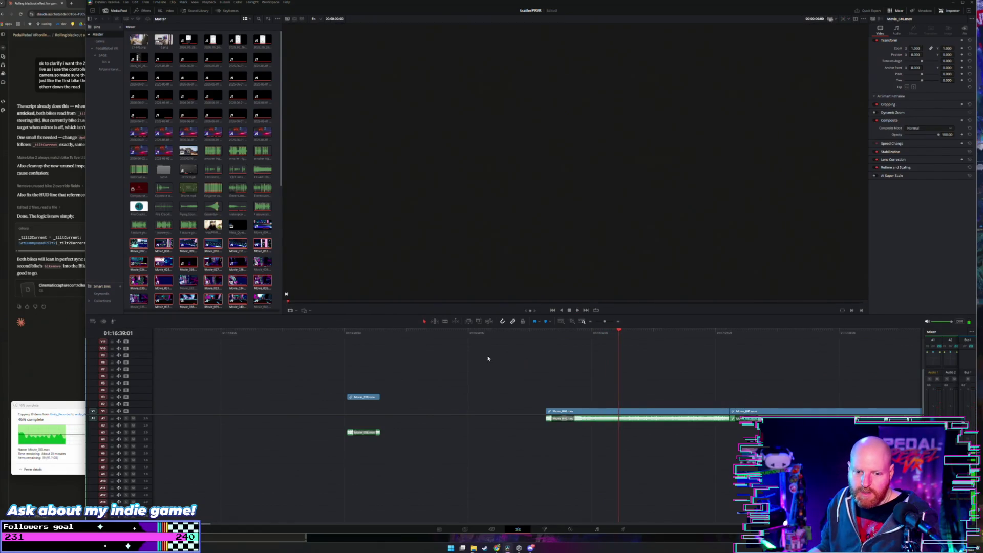
Zoom the timeline out and preview clips along the sequence, including Movie_041, Movie_012 and Movie_009
scroll(580, 339, right, 5)
drag(399, 334, 442, 338)
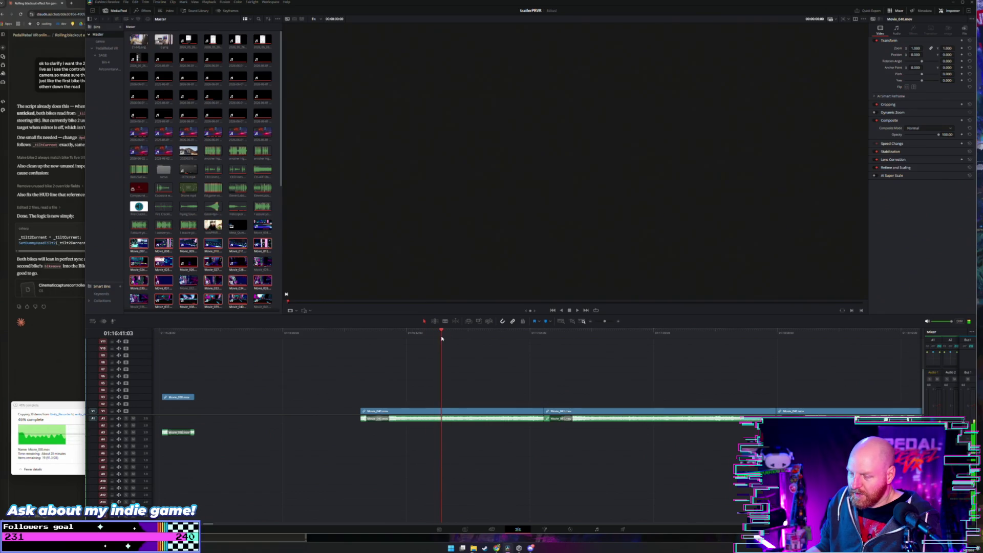
key(ctrl+minus)
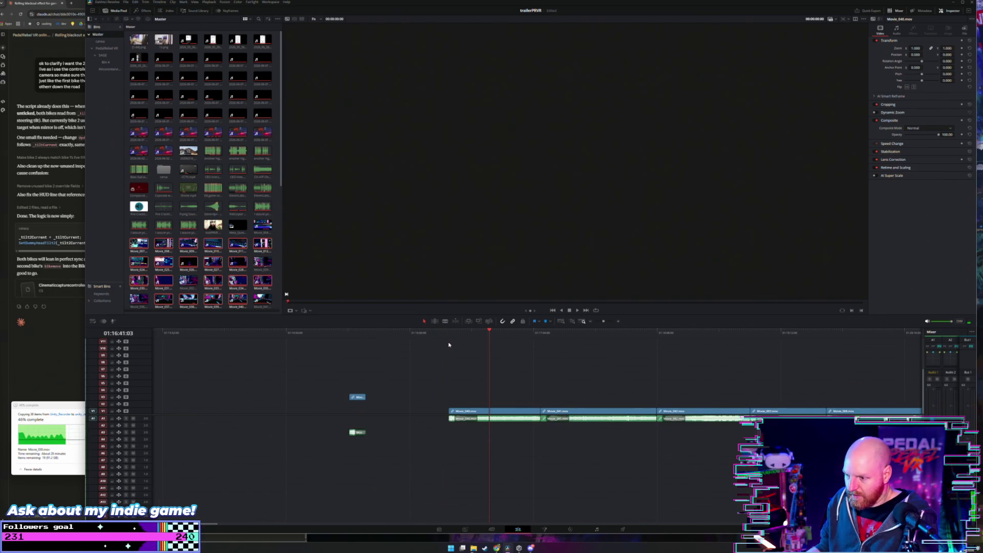
scroll(476, 345, right, 2)
click(458, 333)
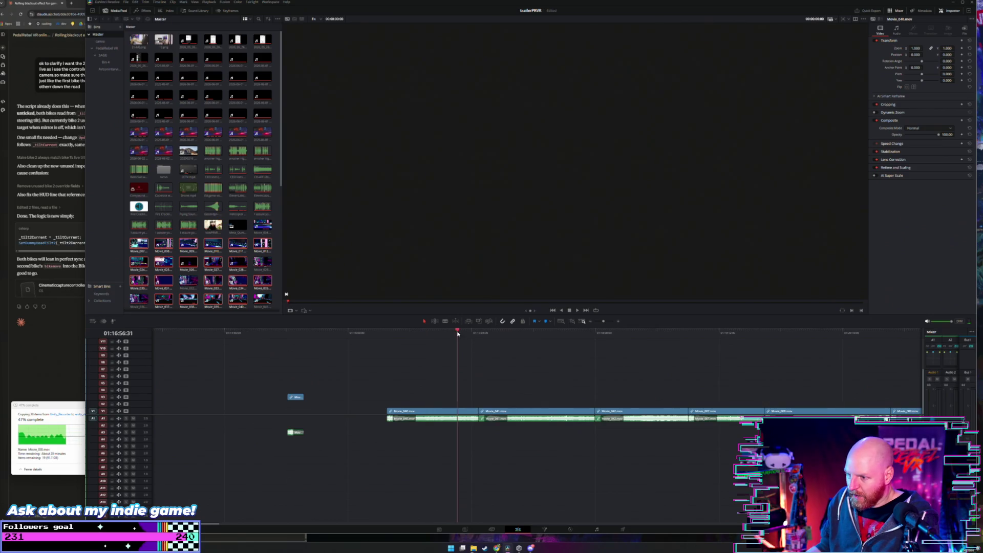
click(501, 335)
key(ctrl+minus)
click(556, 334)
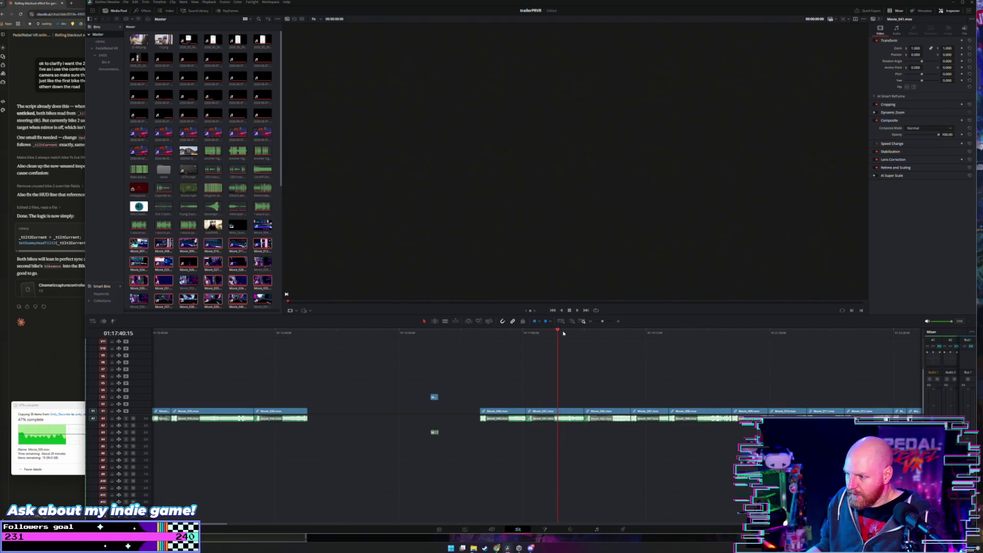
scroll(563, 335, right, 2)
scroll(562, 336, down, 2)
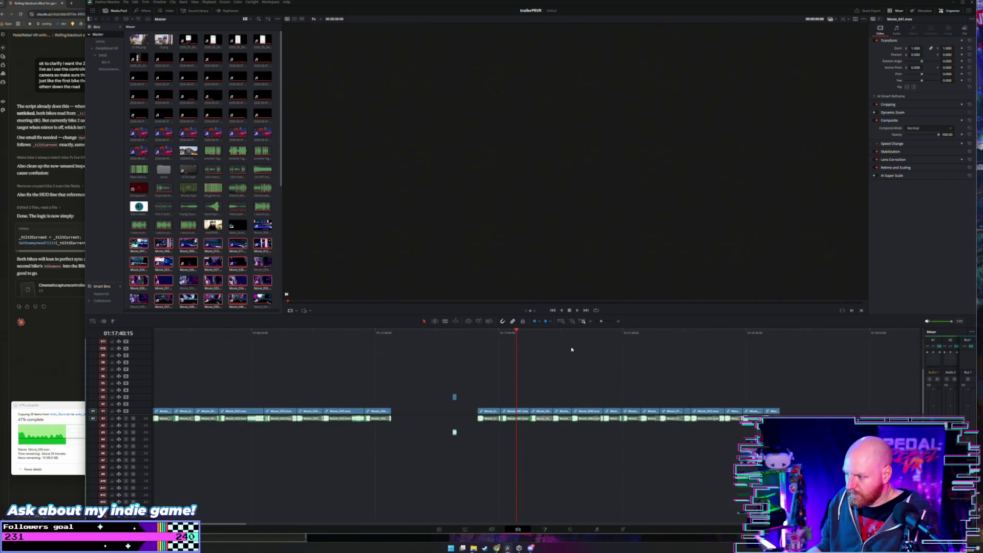
click(669, 336)
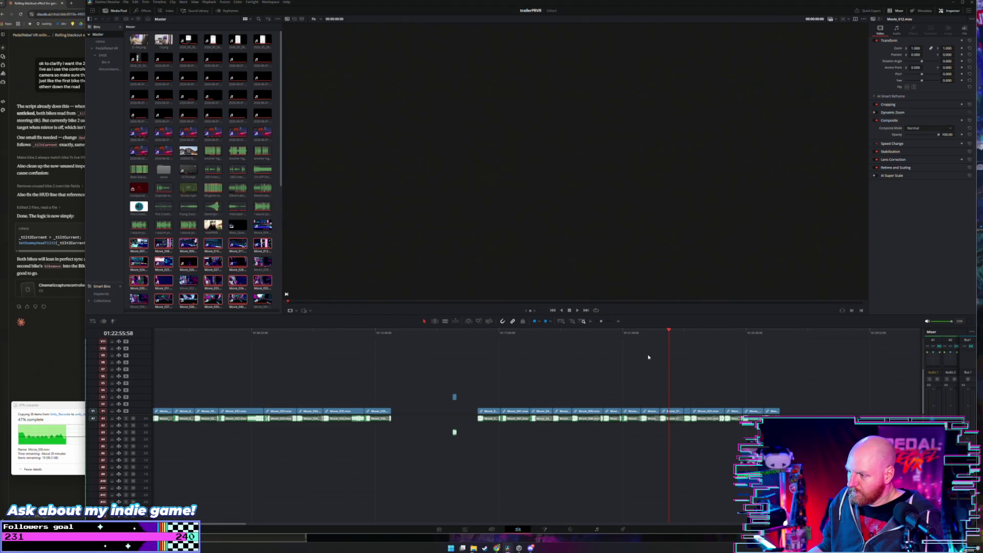
click(610, 336)
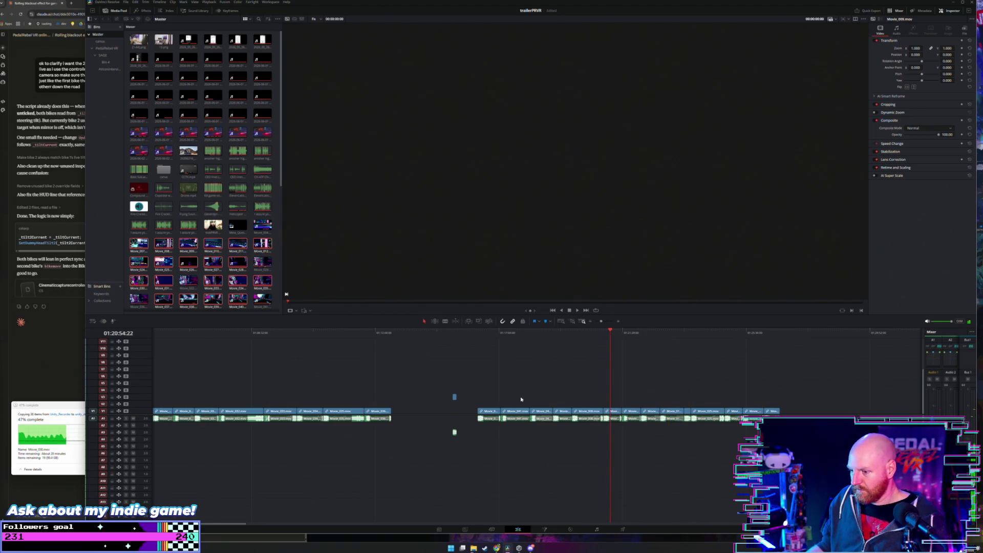
Preview the later clips through Movie_028 and back to Movie_027, then minimize Resolve
mouse_move(470, 546)
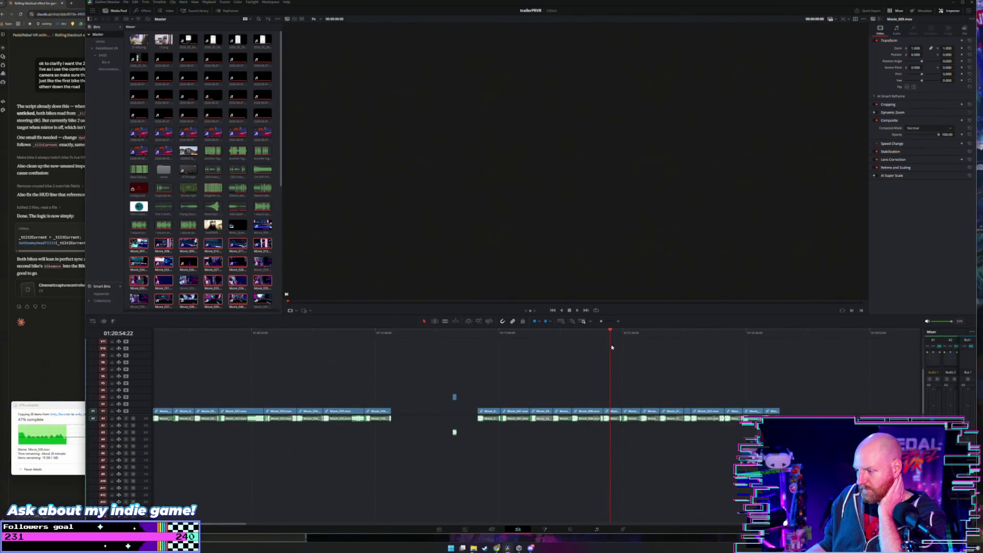
click(633, 334)
click(648, 335)
click(668, 333)
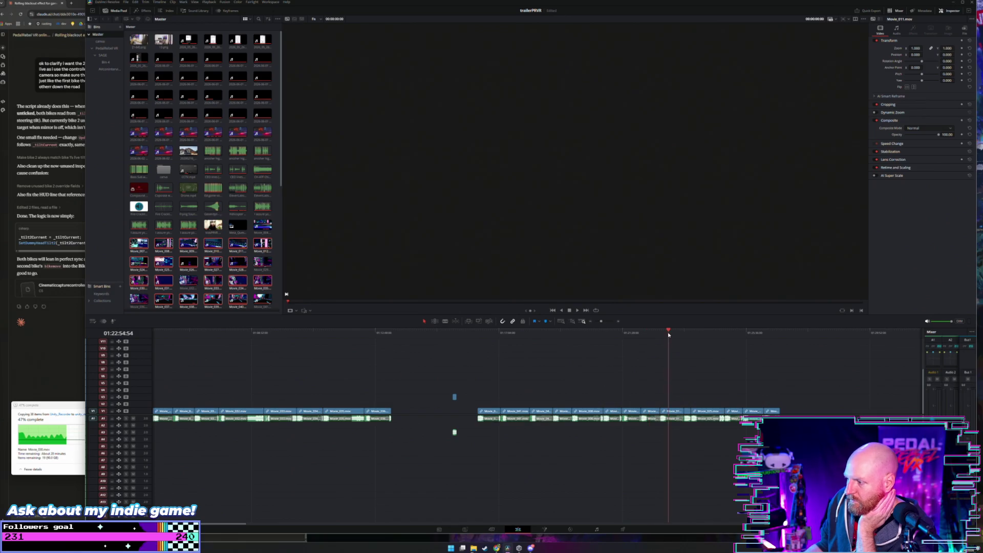
click(733, 333)
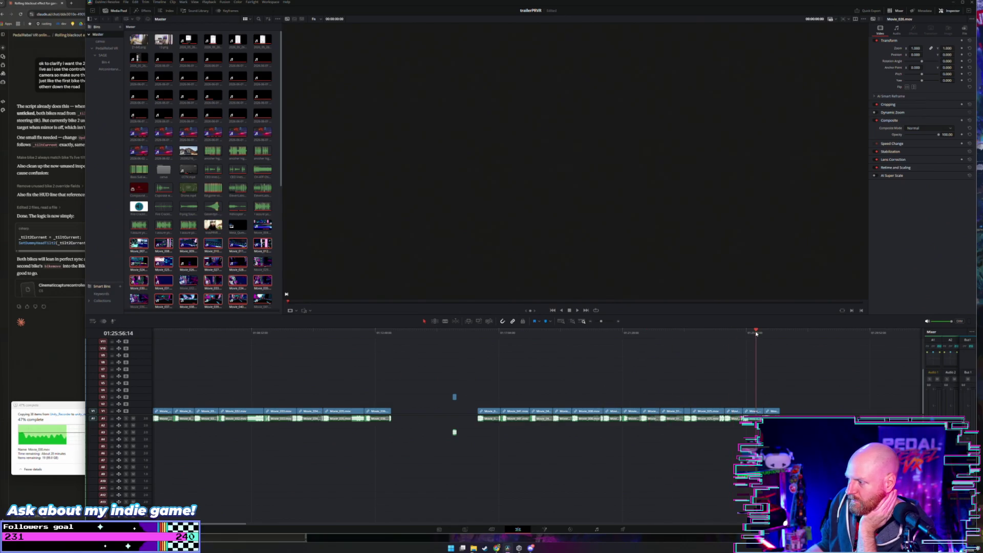
drag(766, 334, 770, 333)
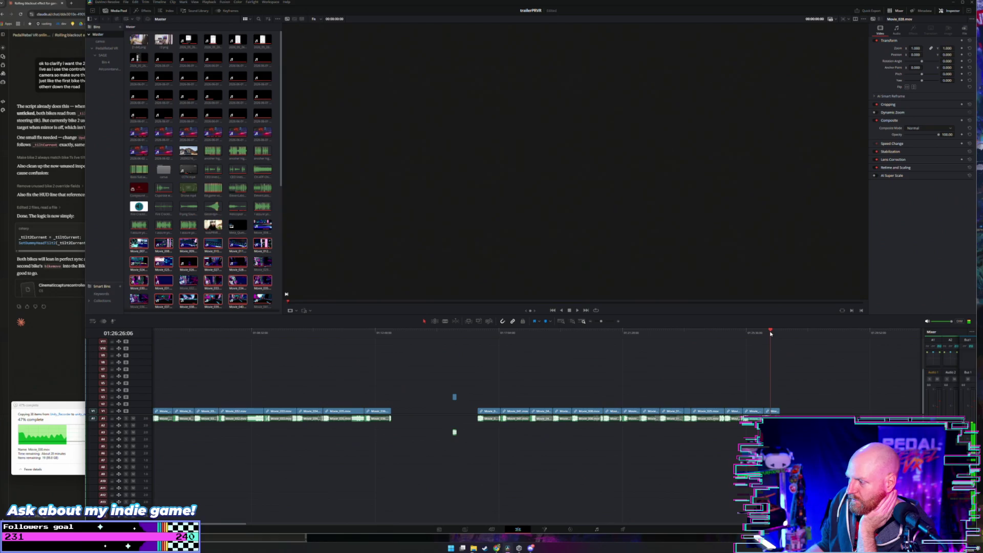
scroll(763, 338, up, 2)
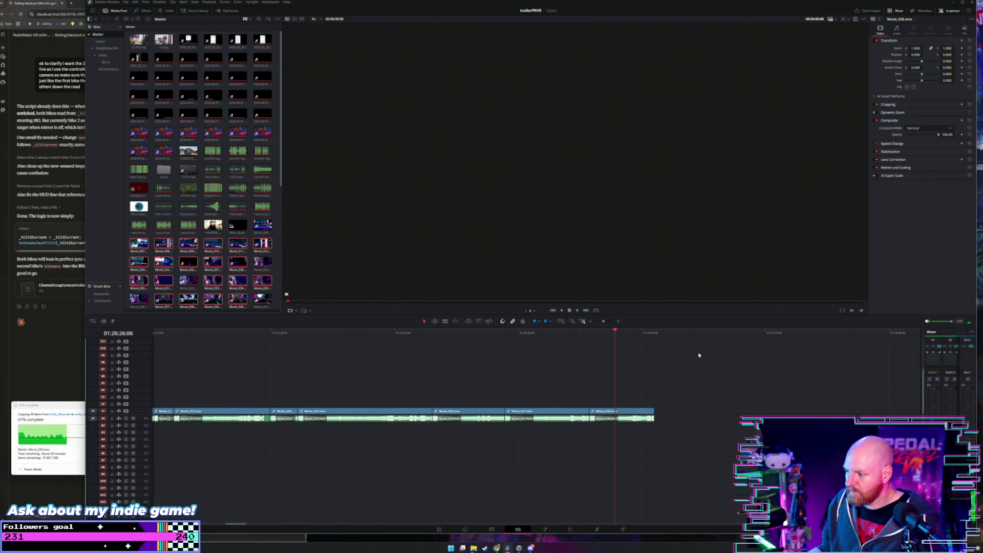
click(567, 335)
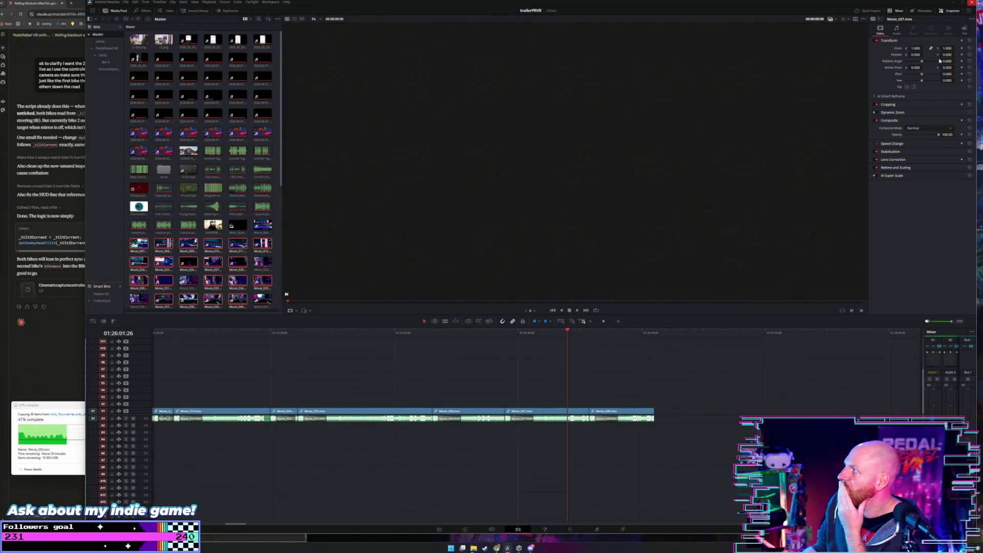
click(518, 548)
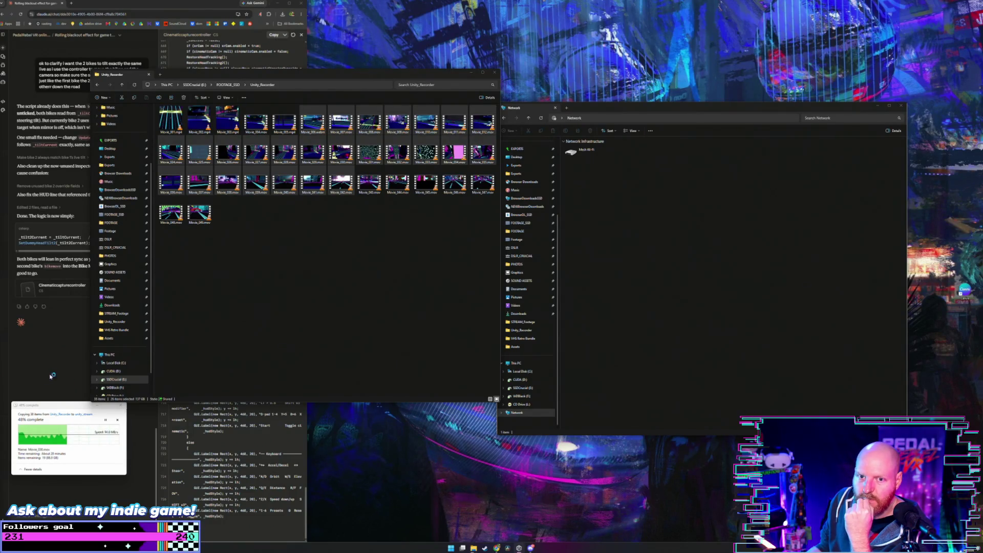
Deselect the clips, move the copy progress window aside, and jump to the SSDCrucial (E:) drive
click(277, 249)
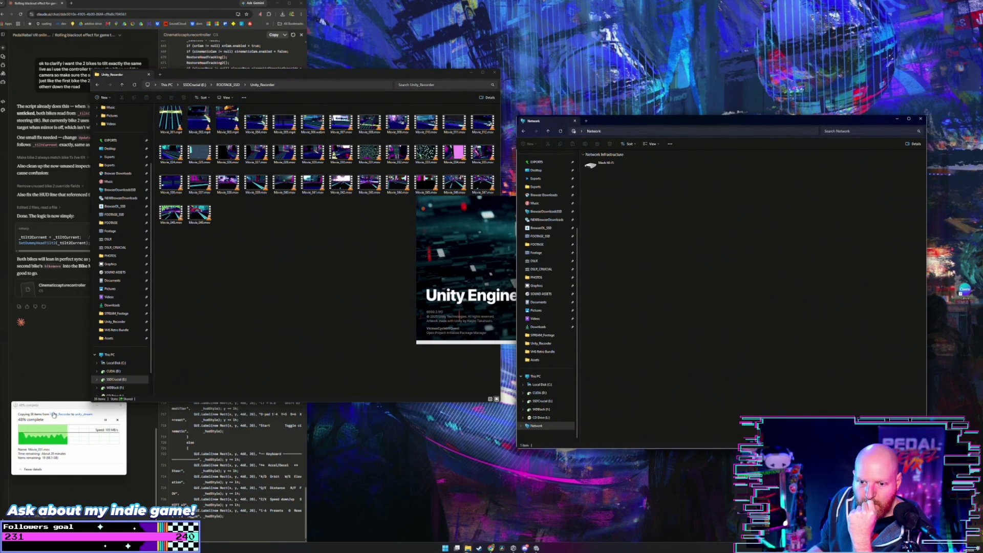
drag(58, 402, 70, 426)
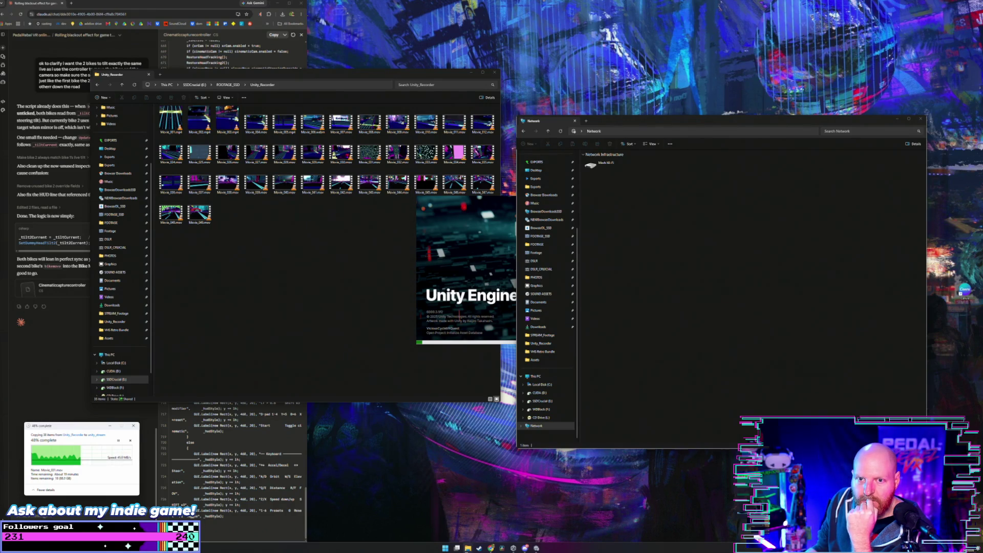
click(238, 224)
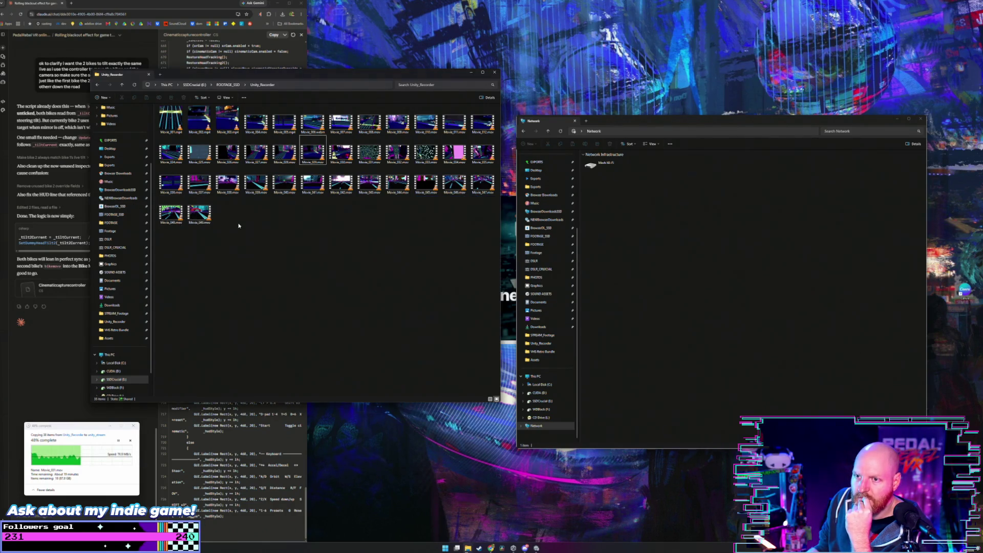
click(196, 86)
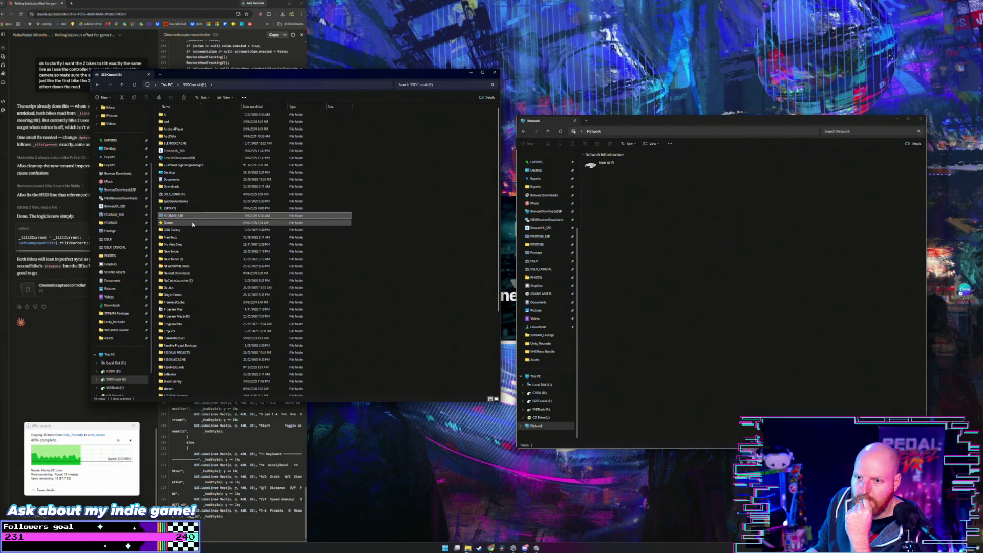
Open FOOTAGE_SSD, peek into the bl folder, then navigate into BL2023
scroll(190, 227, down, 1)
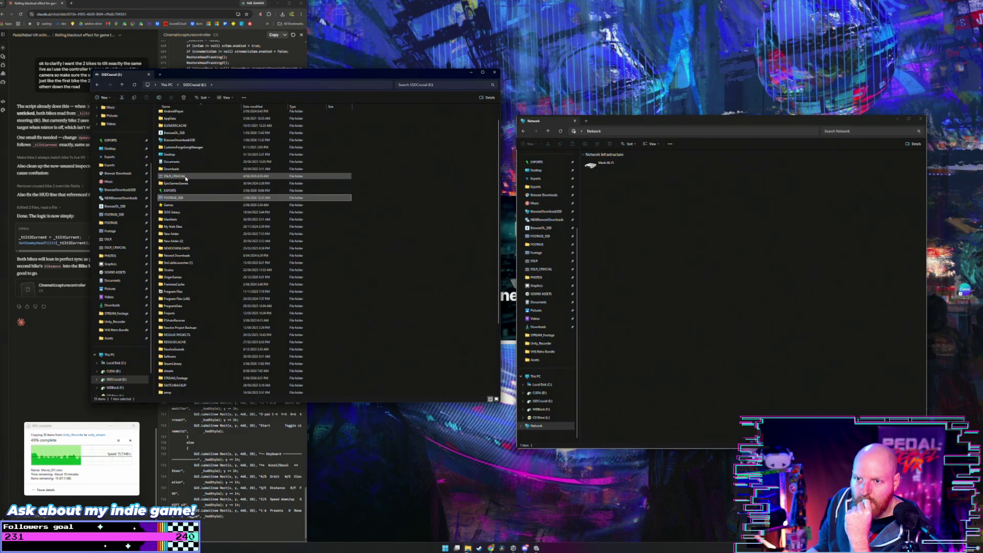
scroll(185, 184, up, 1)
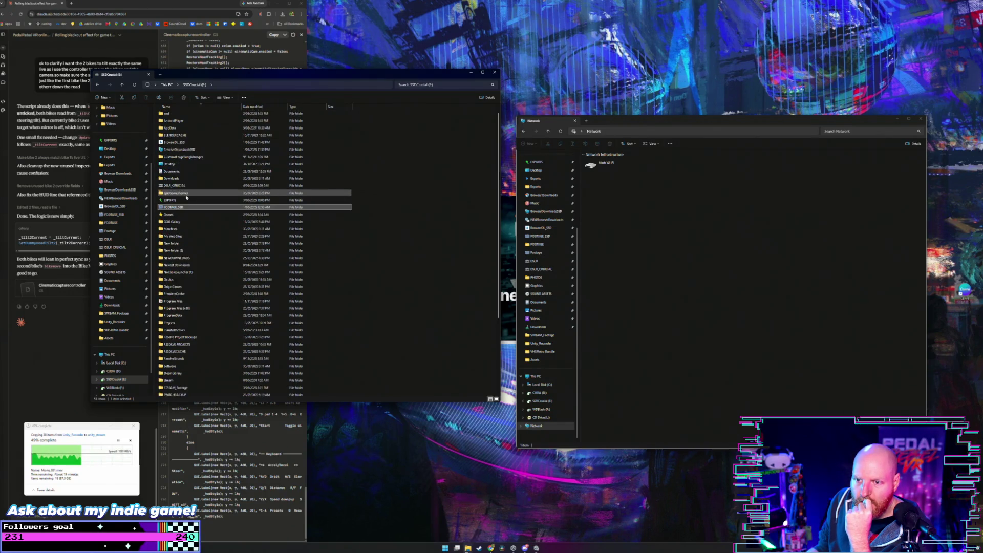
double_click(191, 220)
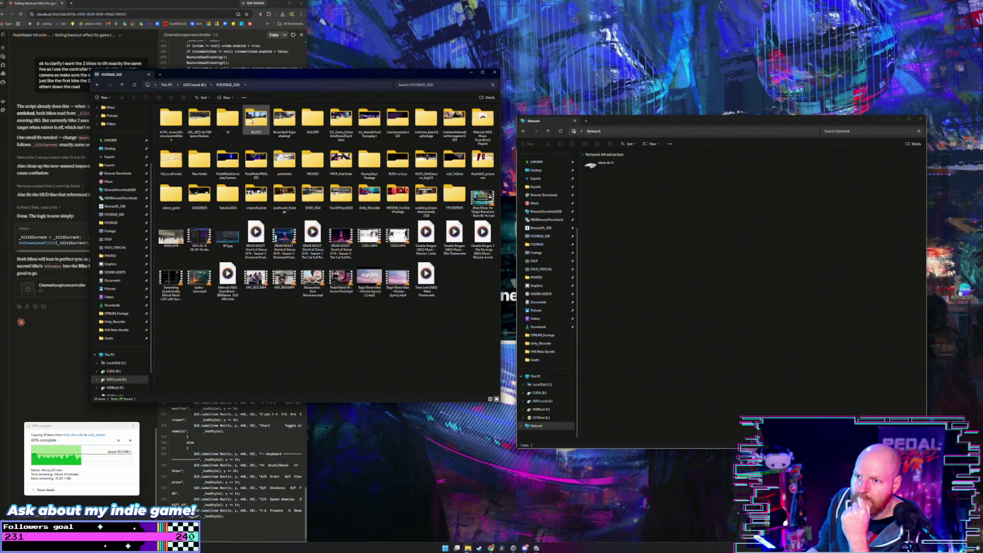
mouse_move(251, 122)
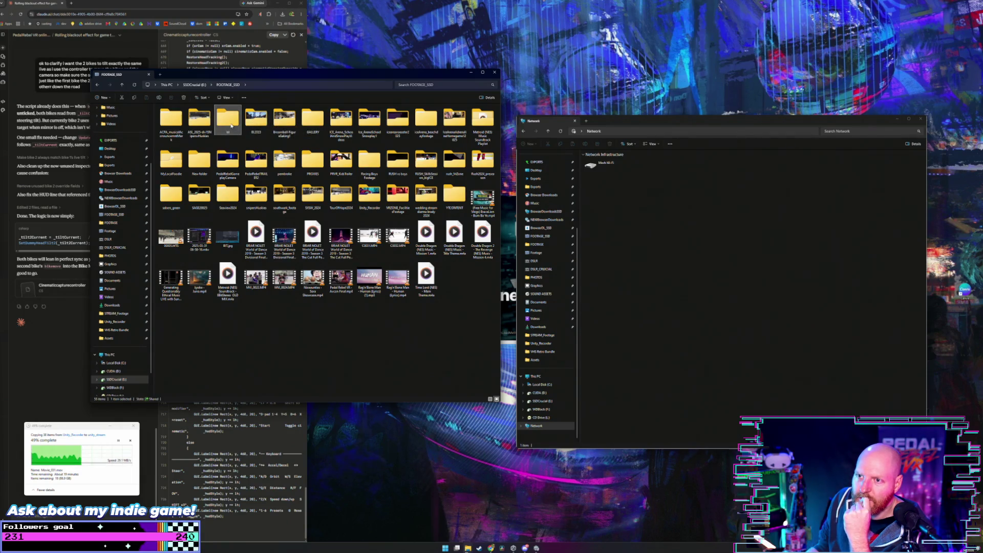
double_click(227, 119)
click(121, 85)
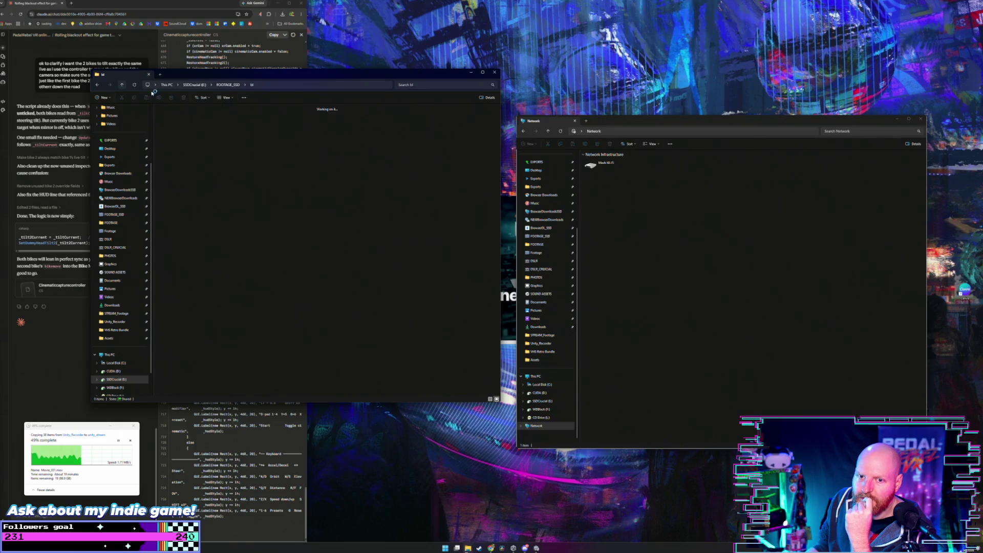
double_click(250, 122)
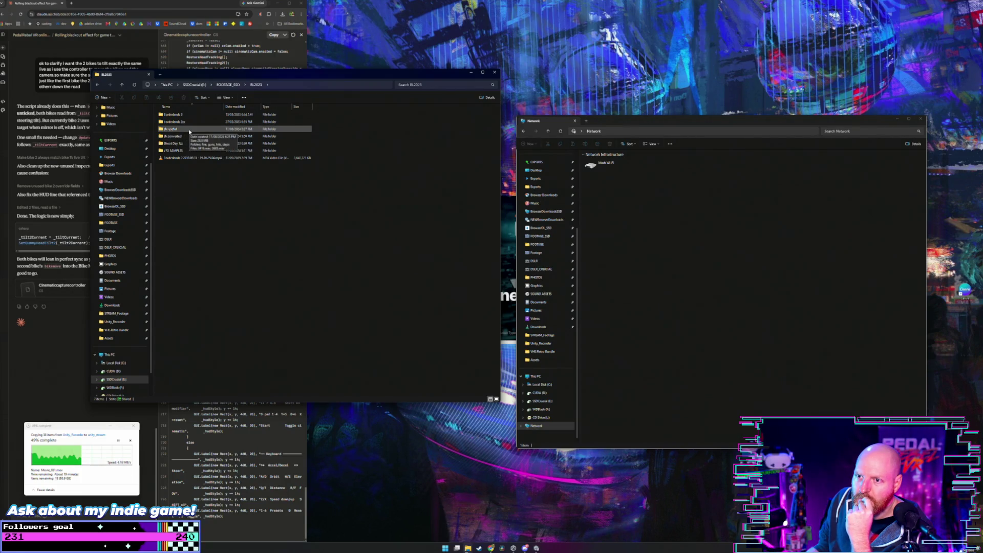
Open borderlands 2zz > fromnuke > clean, select its four clips, then go back up to borderlands 2zz
double_click(184, 122)
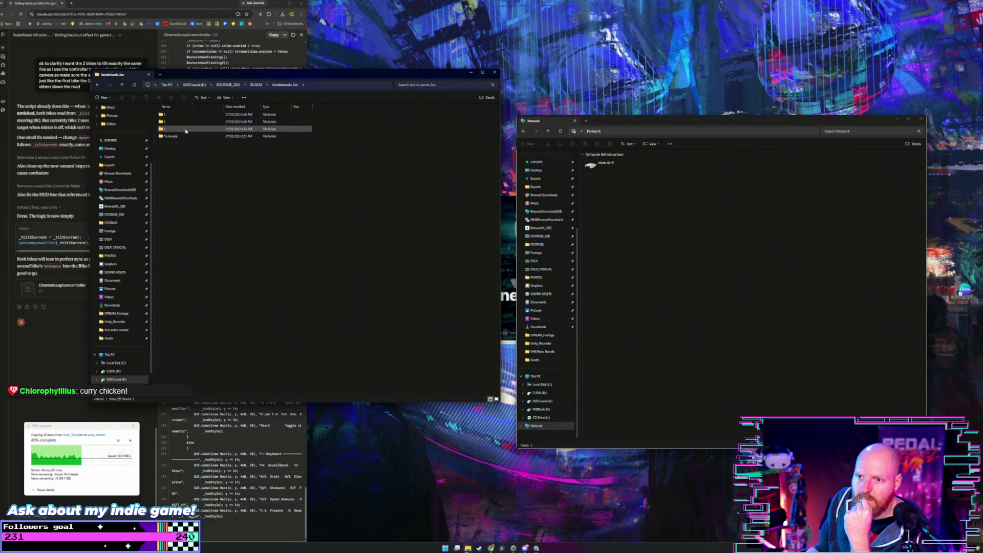
double_click(183, 137)
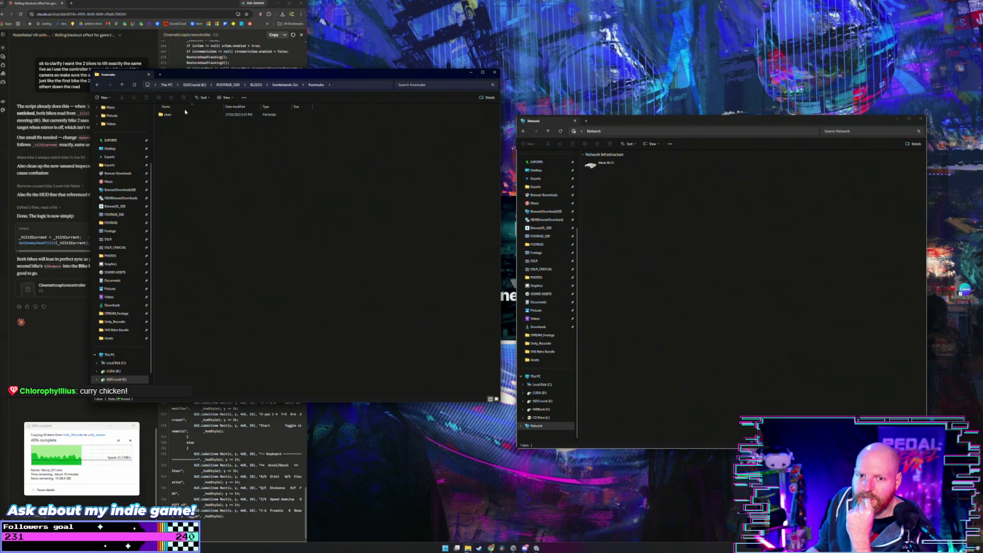
double_click(184, 115)
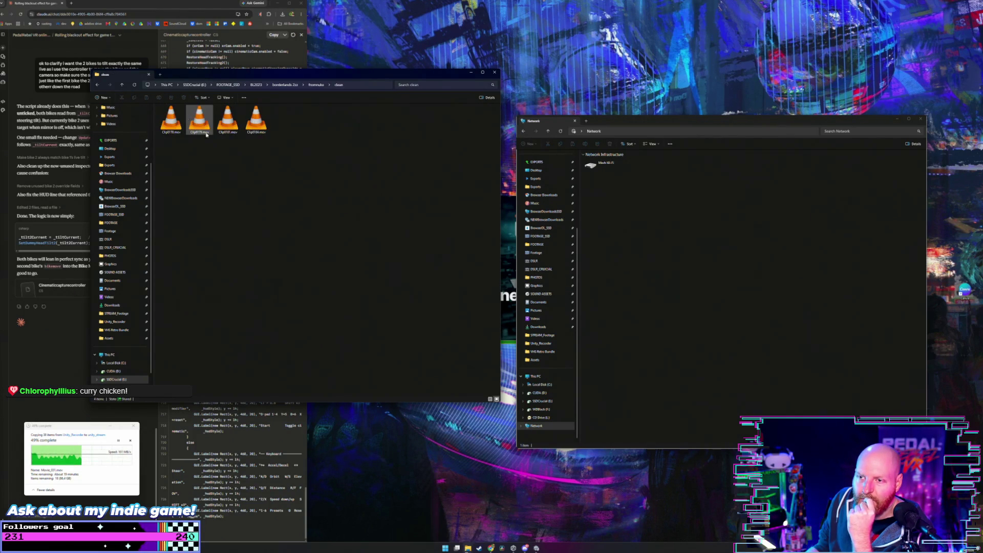
drag(280, 147, 169, 127)
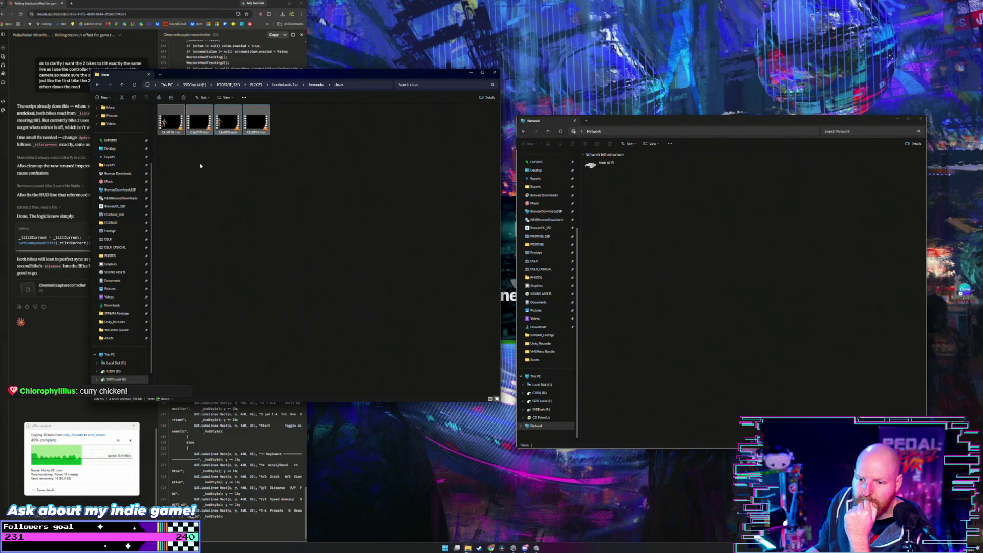
click(122, 84)
click(122, 84)
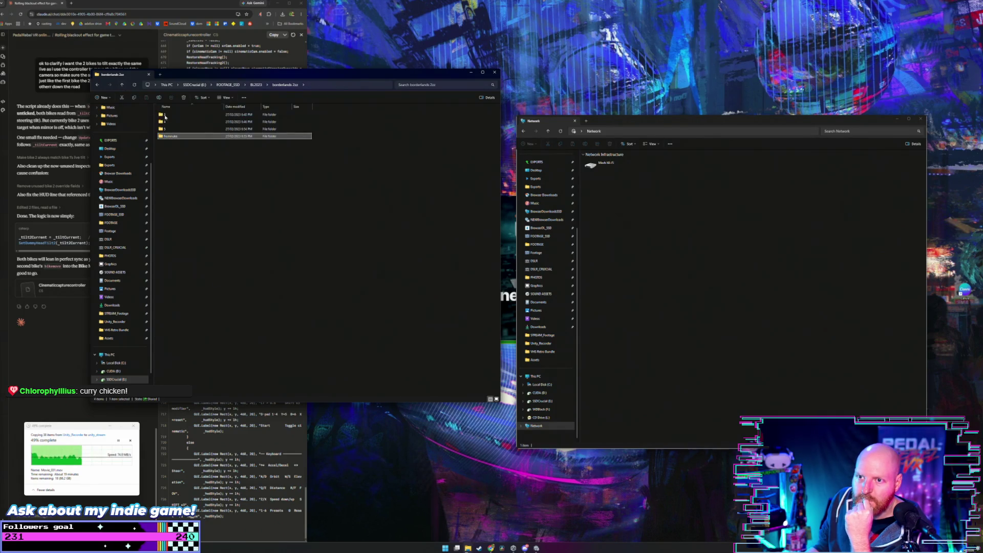
Open folder 5's Proxies folder and select nearly all of its proxy clips
double_click(167, 128)
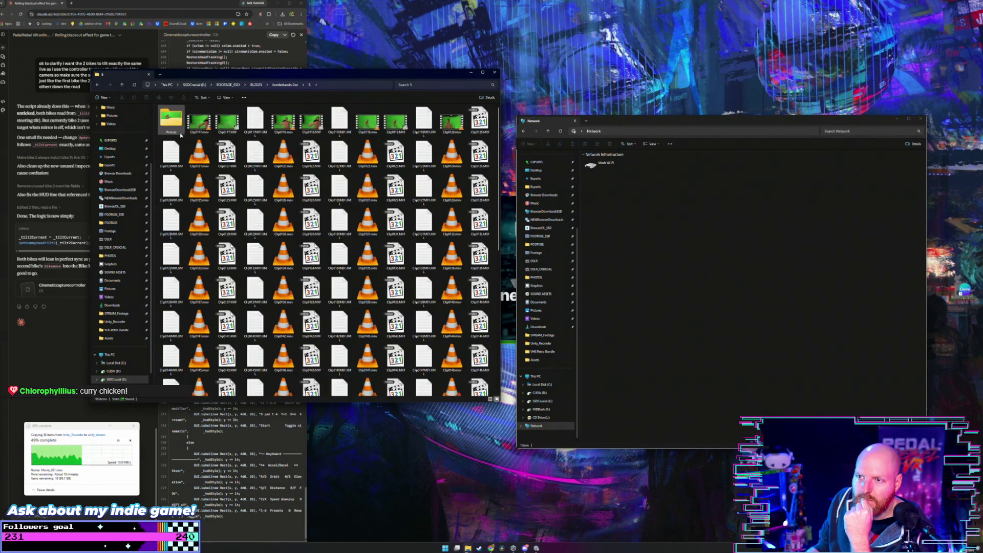
double_click(166, 125)
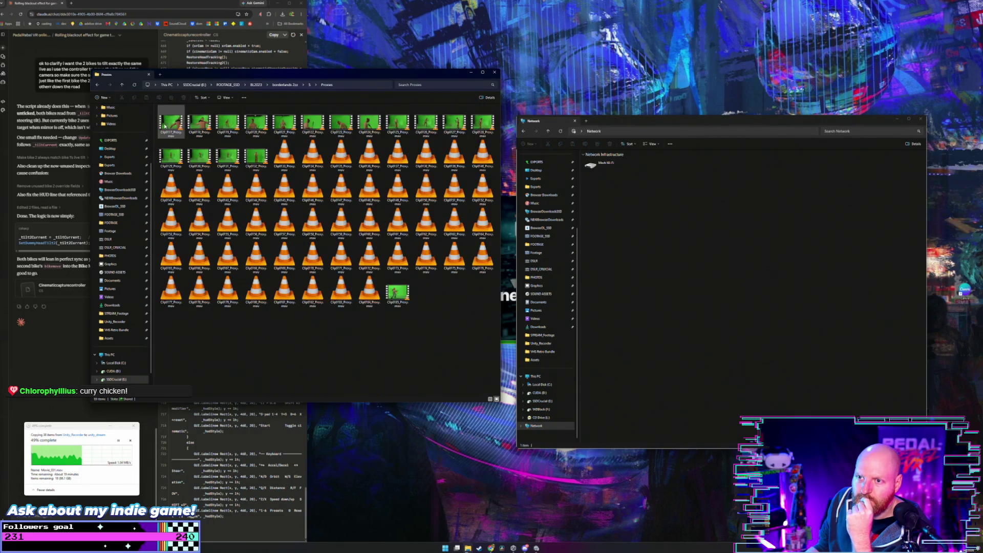
mouse_move(485, 316)
mouse_down()
mouse_move(416, 241)
mouse_move(177, 125)
mouse_up()
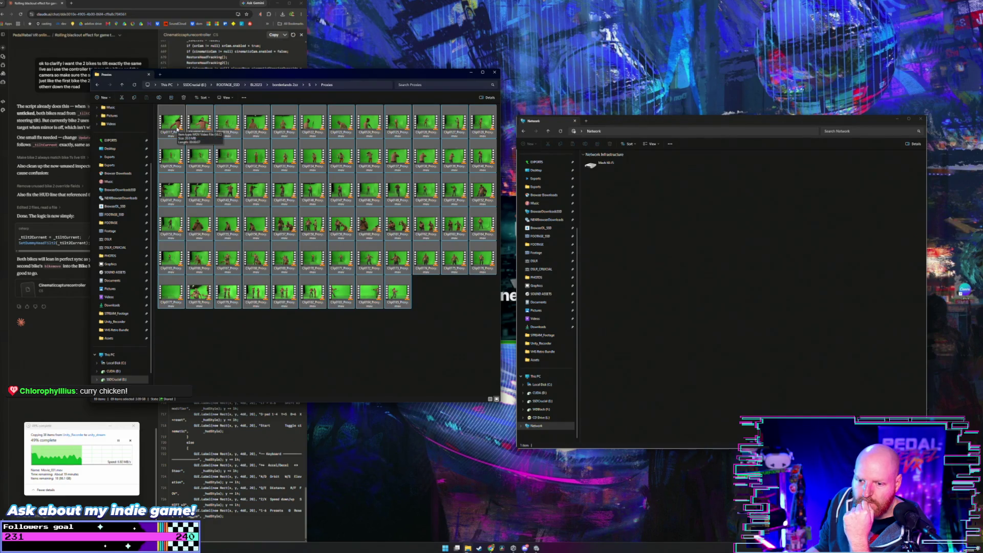
click(123, 87)
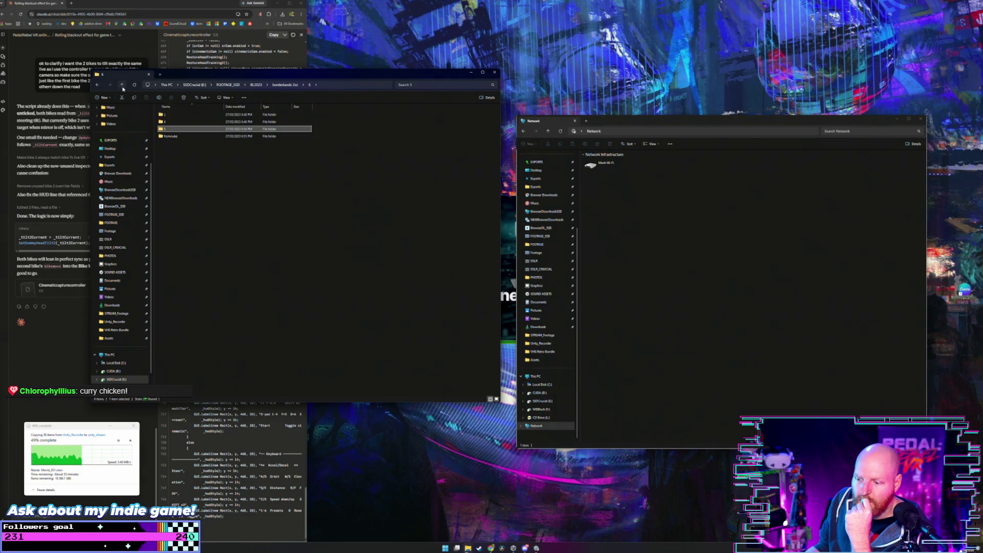
Open folder 4's Proxies, select all 13 proxy clips, then go up to BL2023
double_click(174, 122)
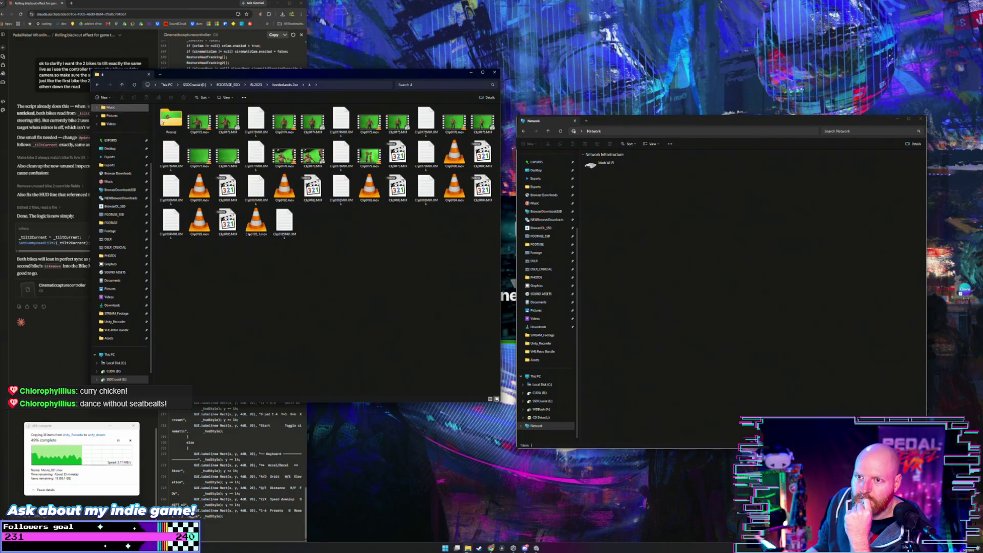
double_click(168, 122)
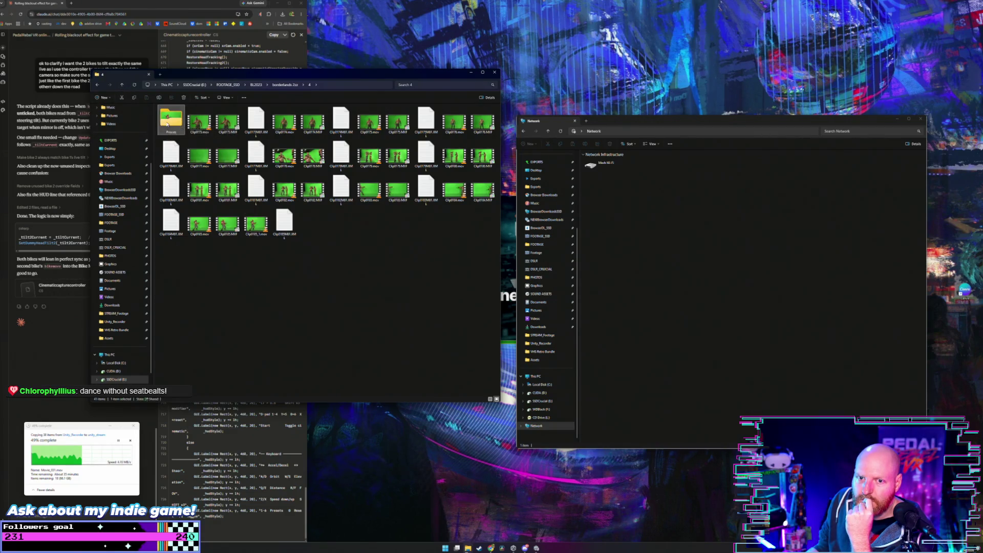
mouse_move(492, 163)
mouse_down()
mouse_move(244, 143)
mouse_move(168, 126)
mouse_up()
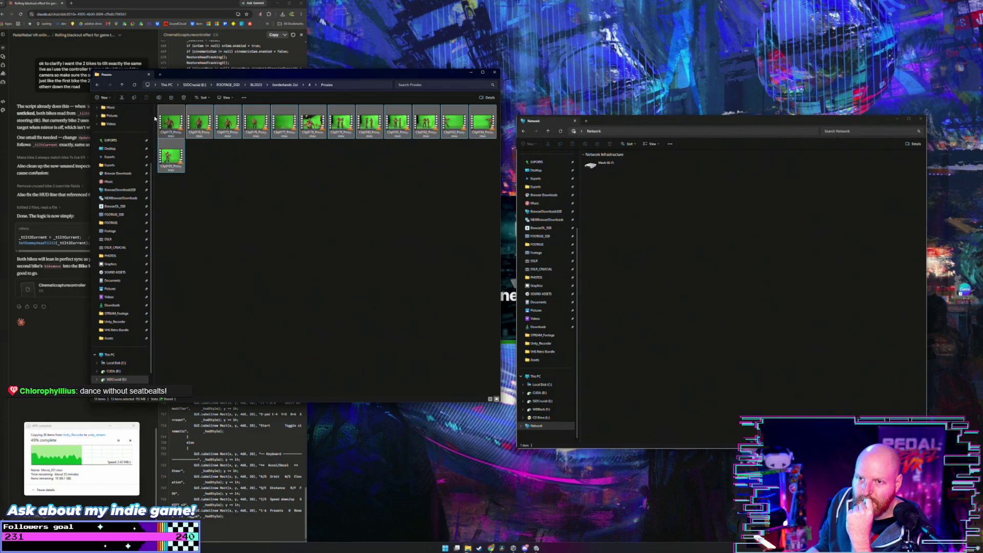
click(122, 85)
click(122, 85)
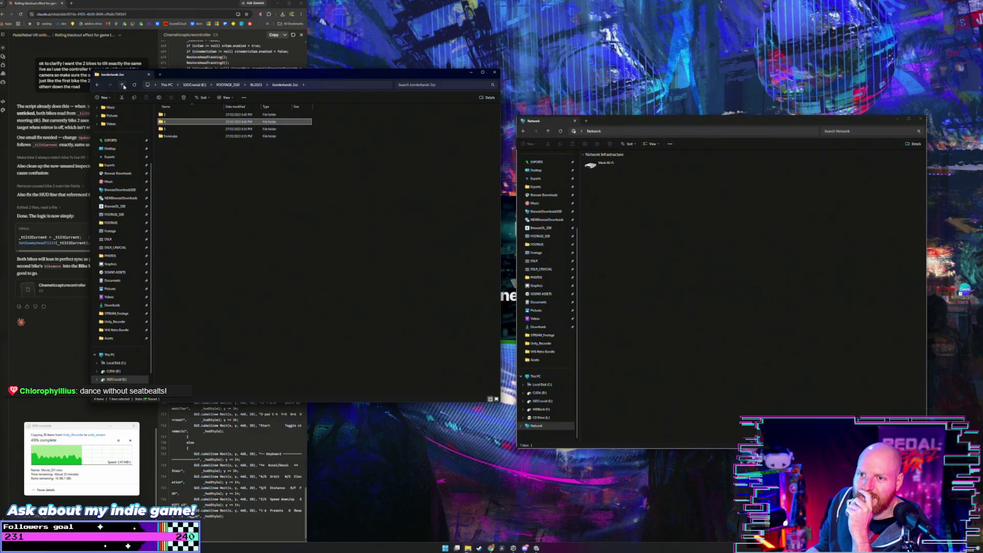
key(alt+Up)
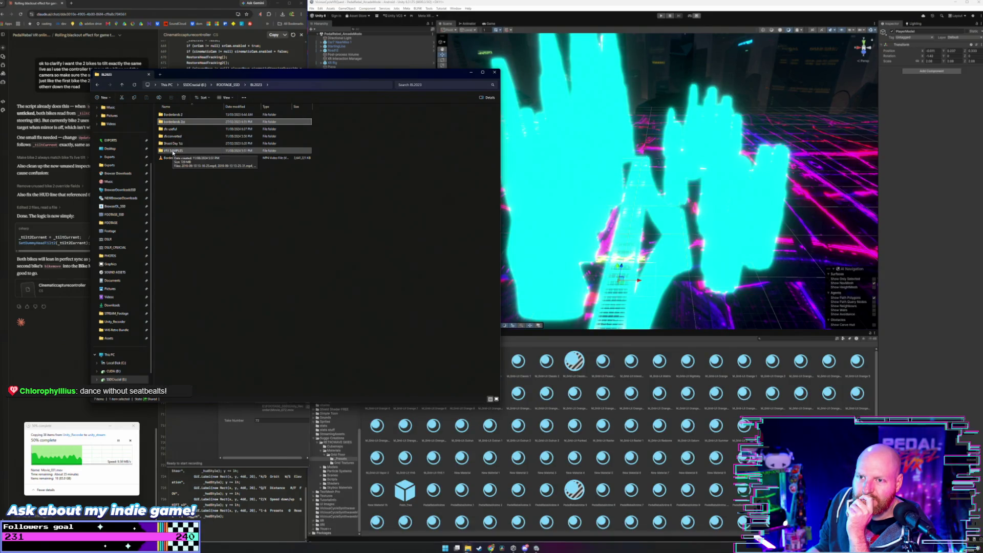
Open Shoot Day 1zz > 2 > PRIVATE, then return to Shoot Day 1zz
double_click(173, 143)
double_click(180, 123)
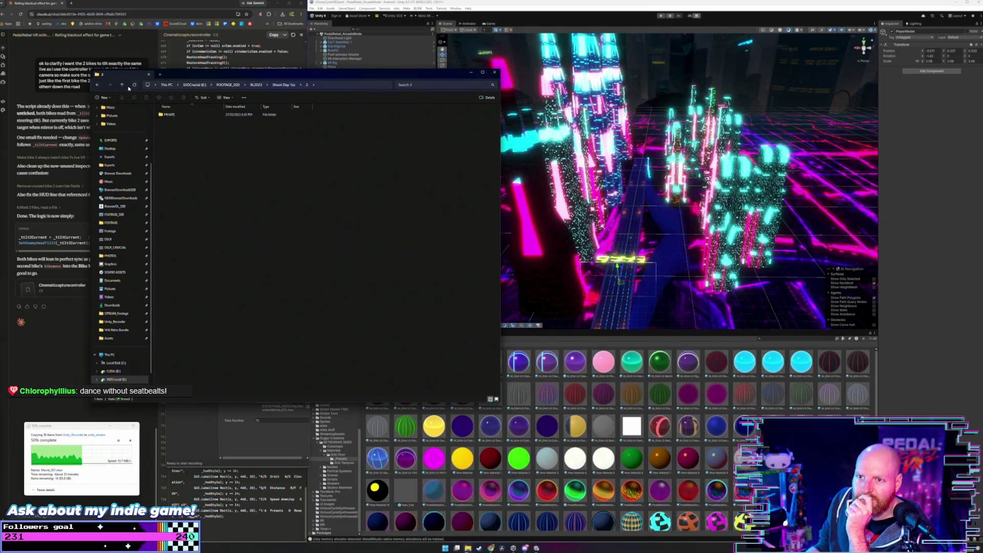
double_click(167, 113)
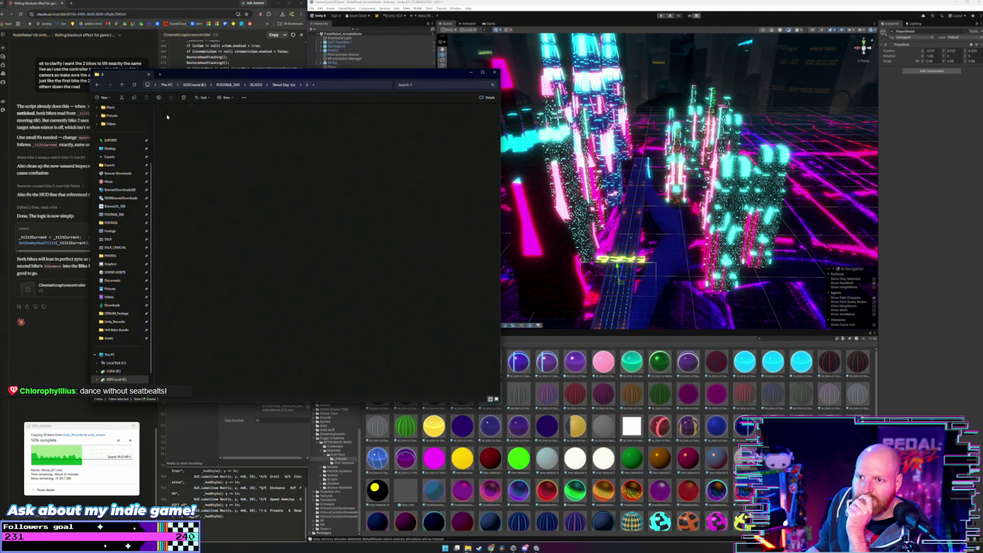
click(121, 86)
click(122, 87)
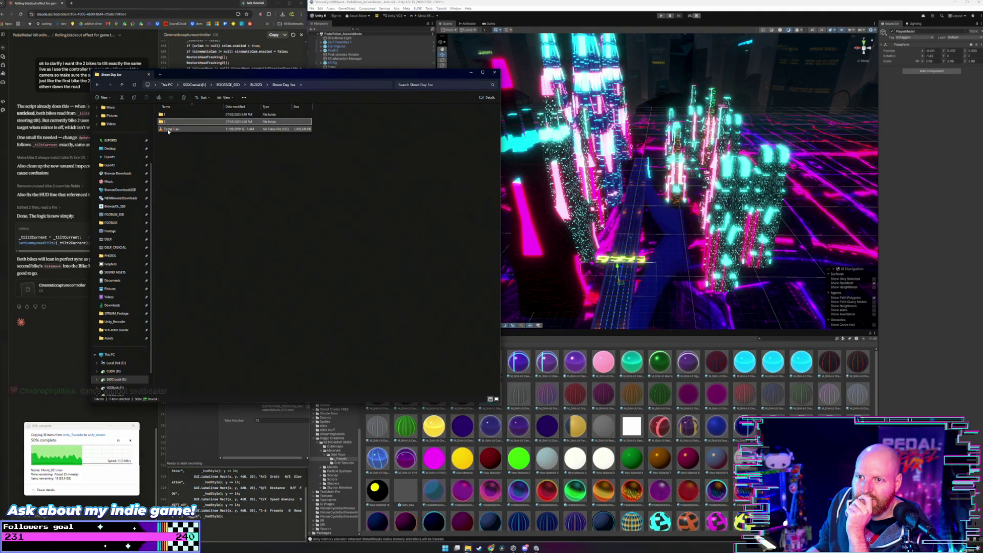
Select Comp 1.avi to check its size, go up to FOOTAGE_SSD, and clear the selection
click(168, 130)
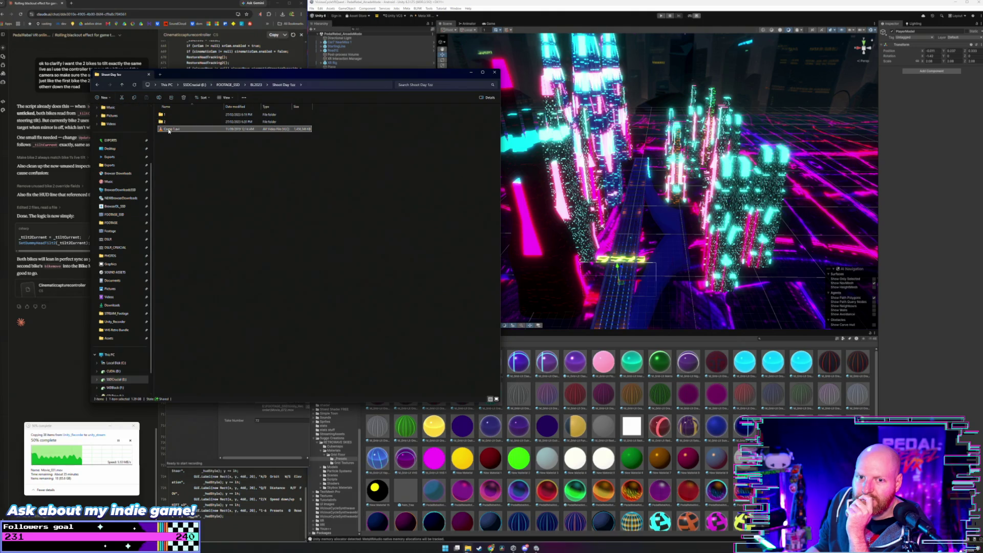
click(121, 85)
click(121, 85)
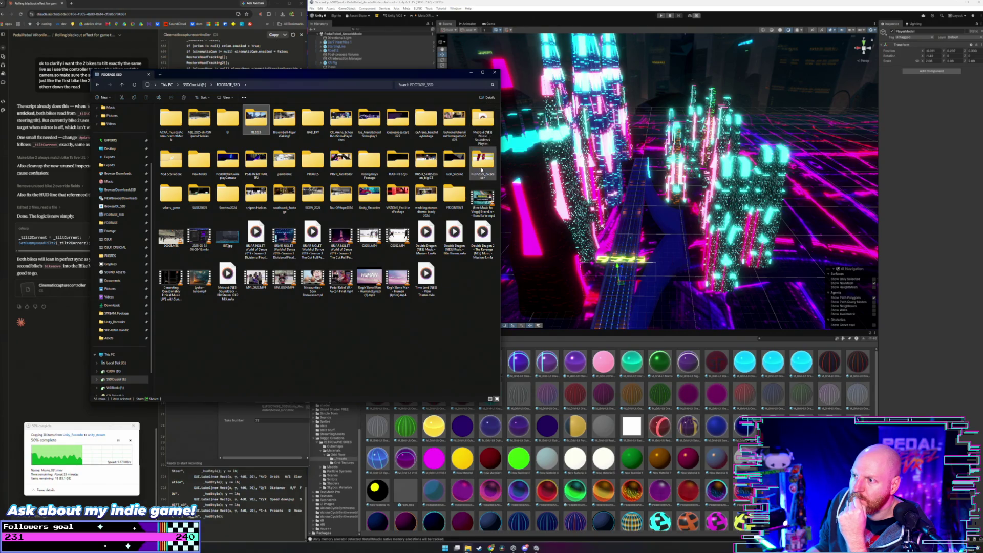
click(456, 182)
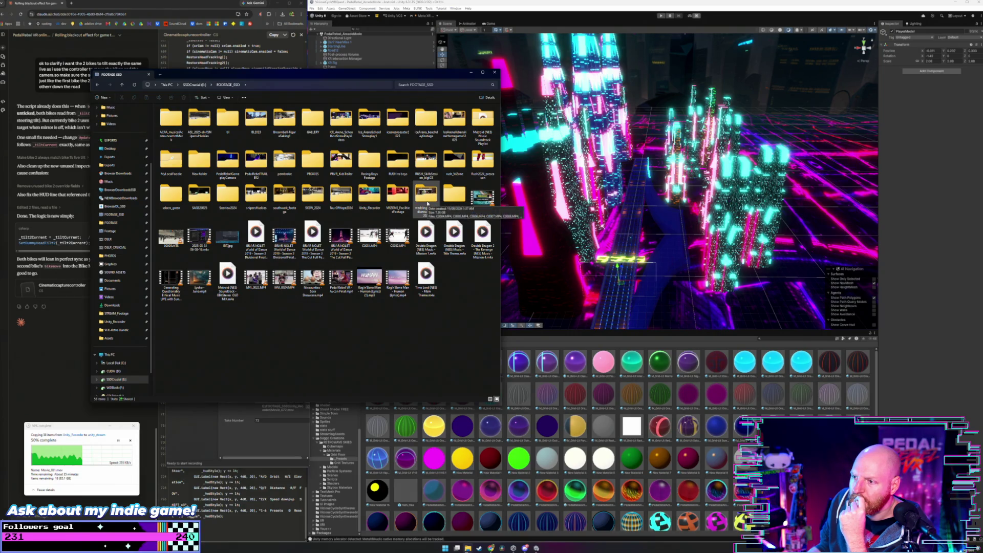
double_click(427, 203)
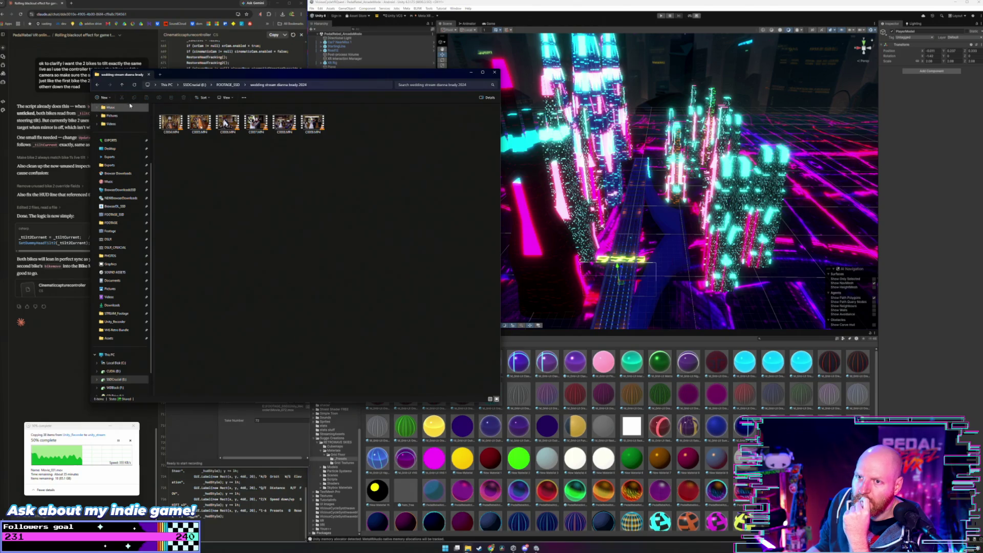
click(122, 84)
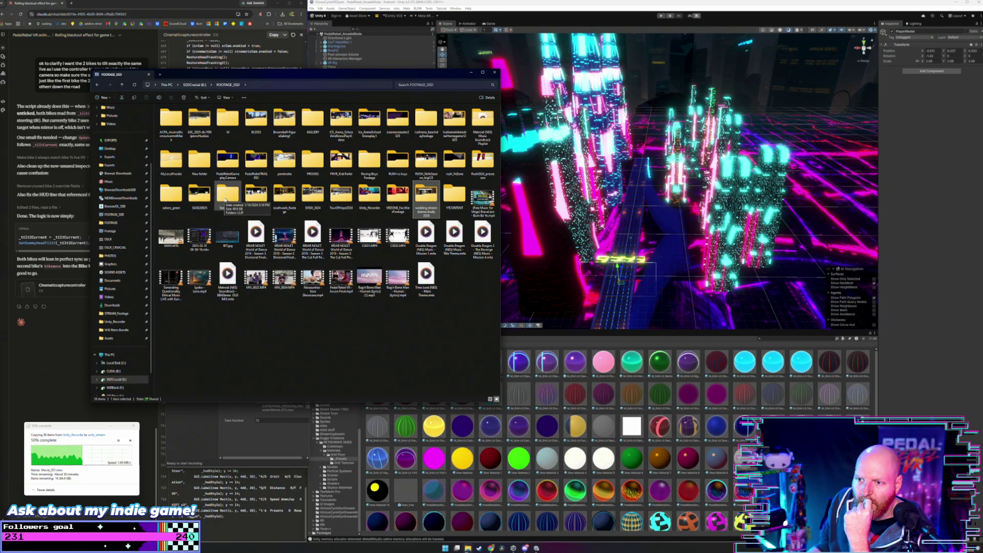
double_click(225, 197)
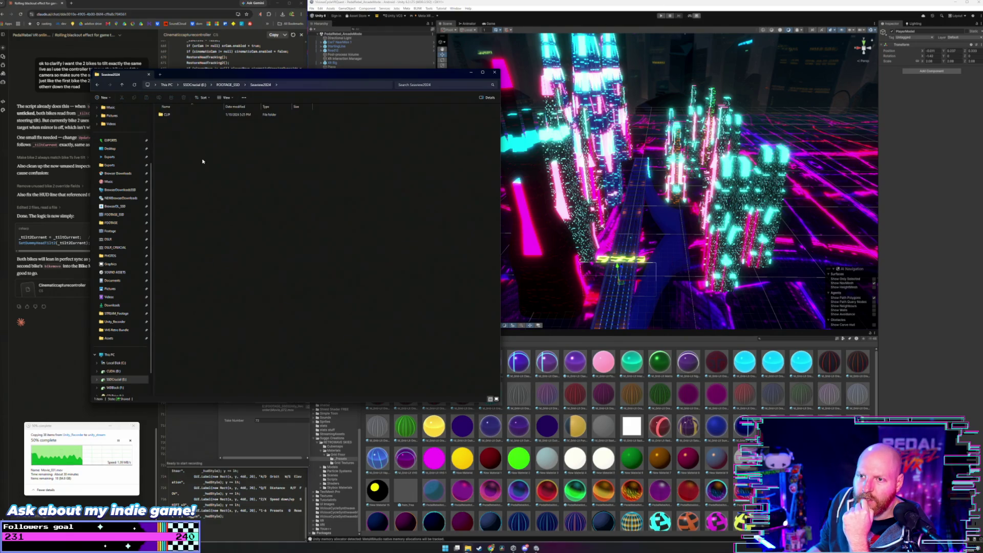
double_click(169, 119)
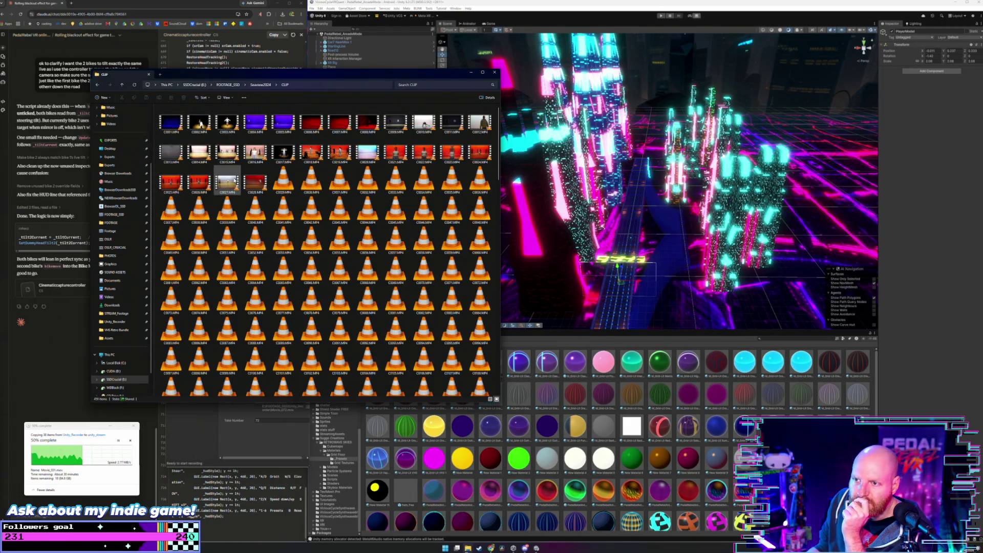
scroll(235, 180, down, 5)
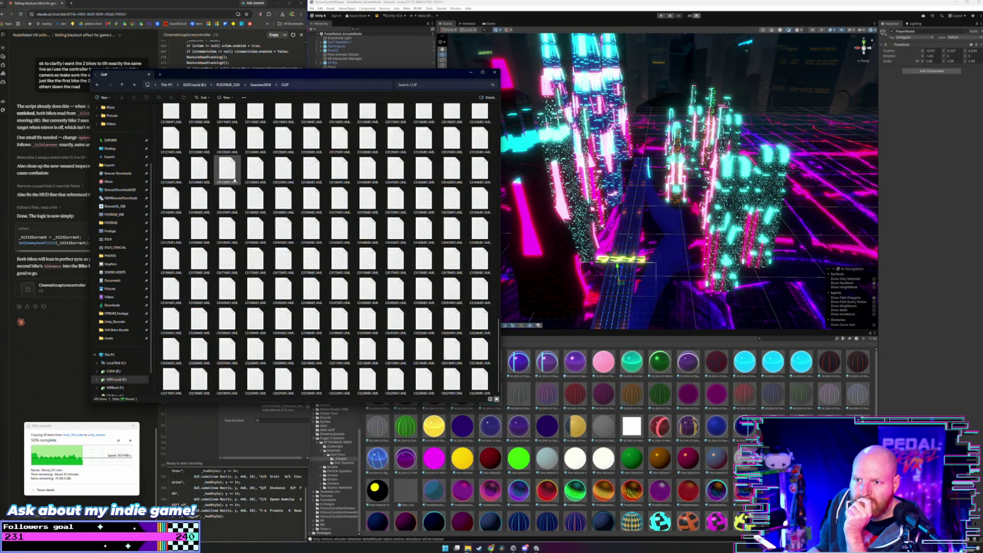
scroll(235, 181, up, 5)
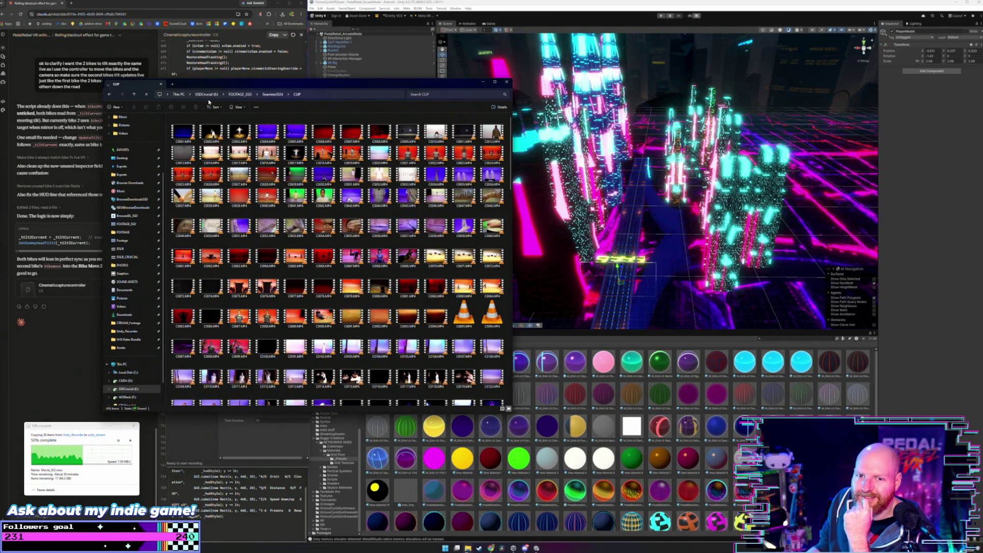
drag(210, 84, 175, 82)
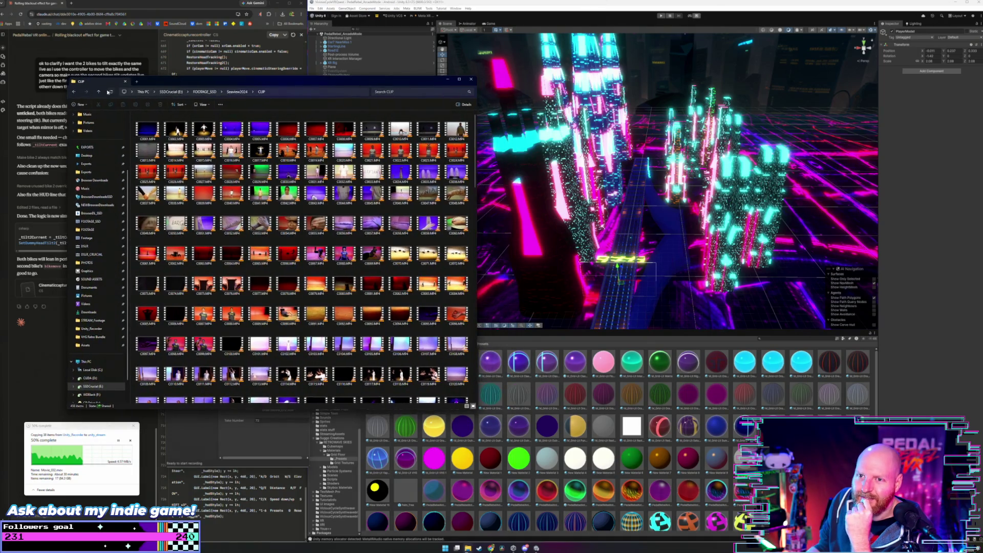
click(98, 93)
click(98, 93)
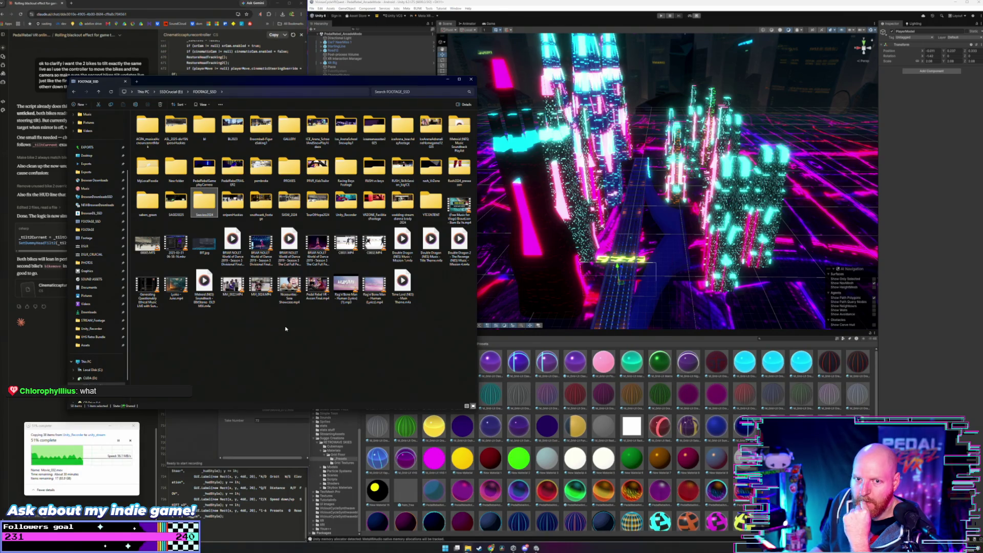
click(263, 348)
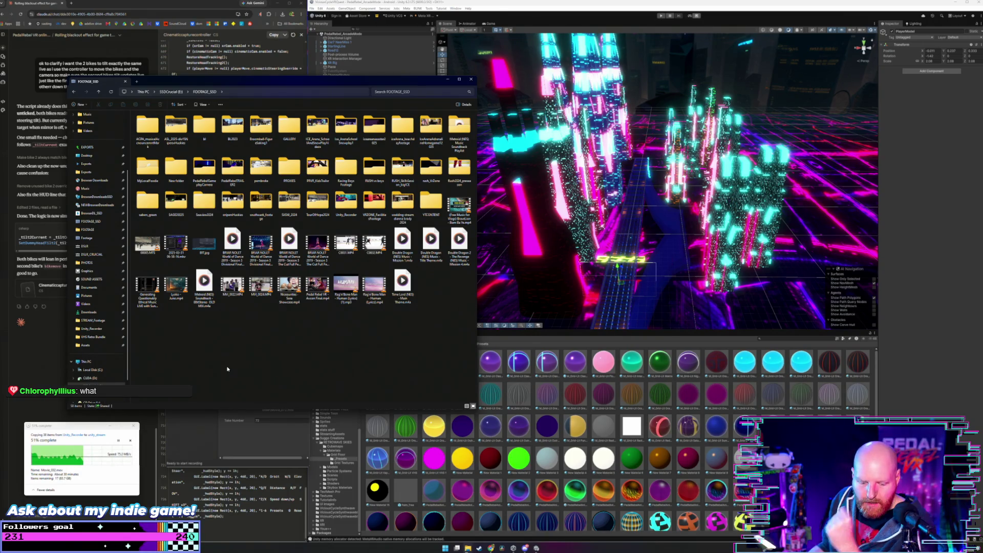
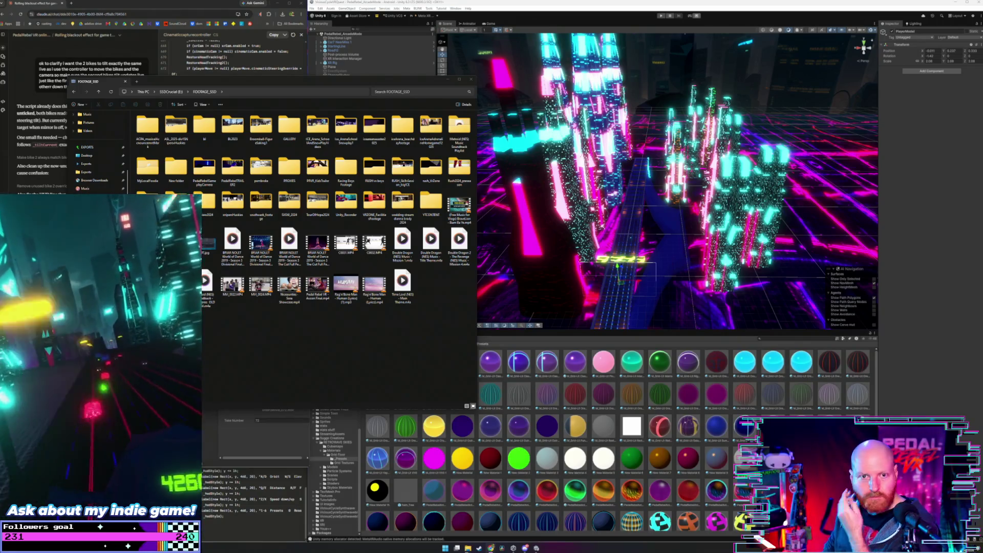
Move the Explorer window aside and switch from FOOTAGE_SSD to the Network location
mouse_move(341, 81)
mouse_down()
mouse_move(343, 125)
mouse_move(373, 130)
mouse_up()
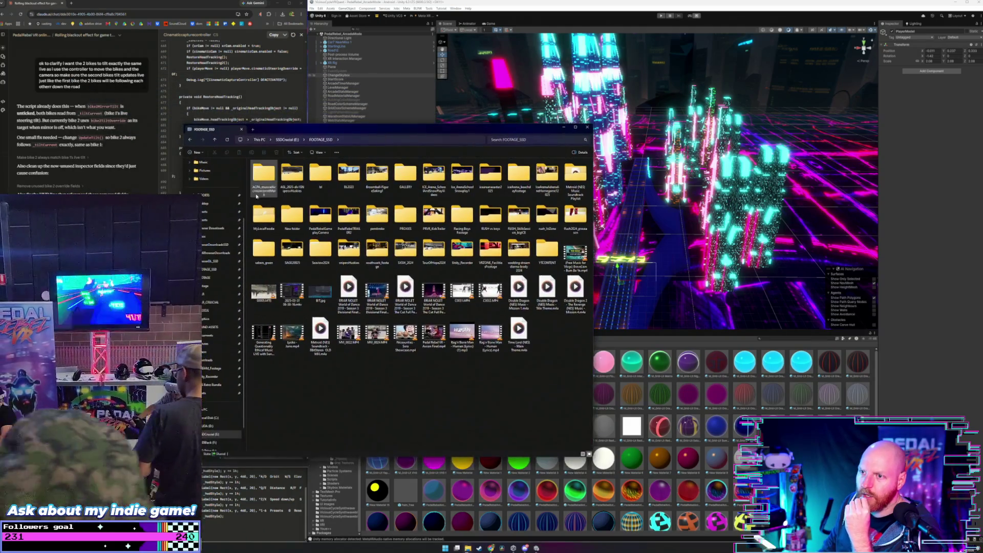
scroll(216, 410, down, 1)
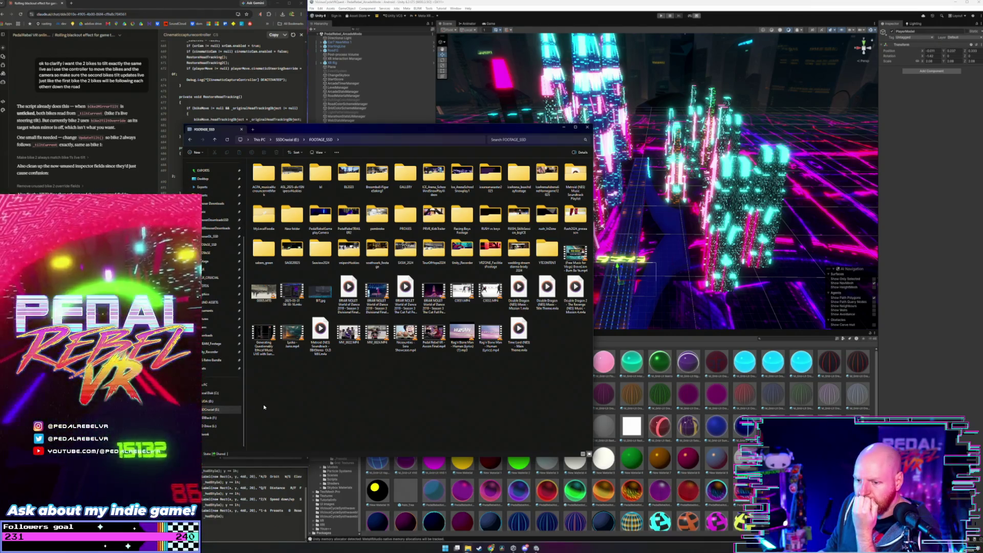
click(221, 434)
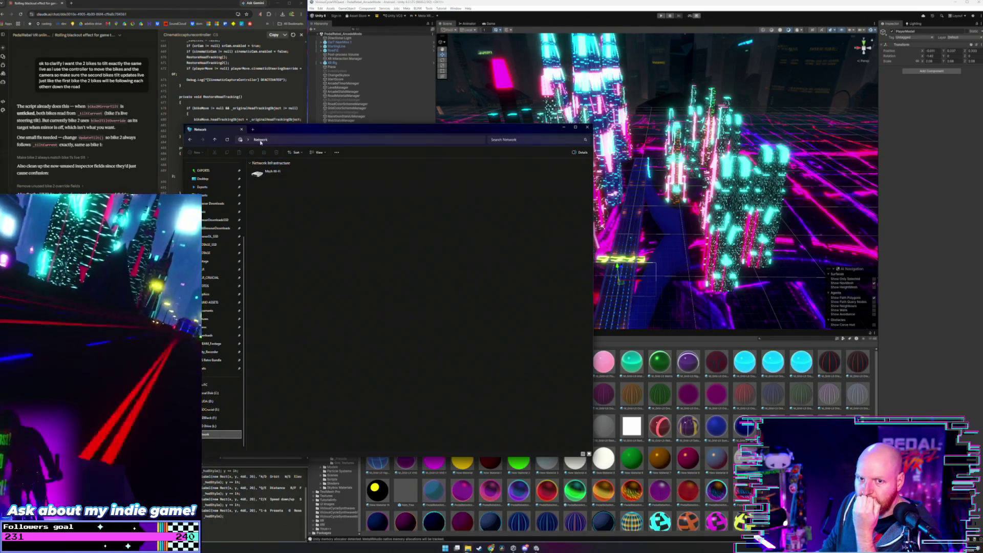
Jump to the networked PC's shares and browse the FOOTAGE_MARCH_2025 subfolders
click(286, 139)
click(287, 151)
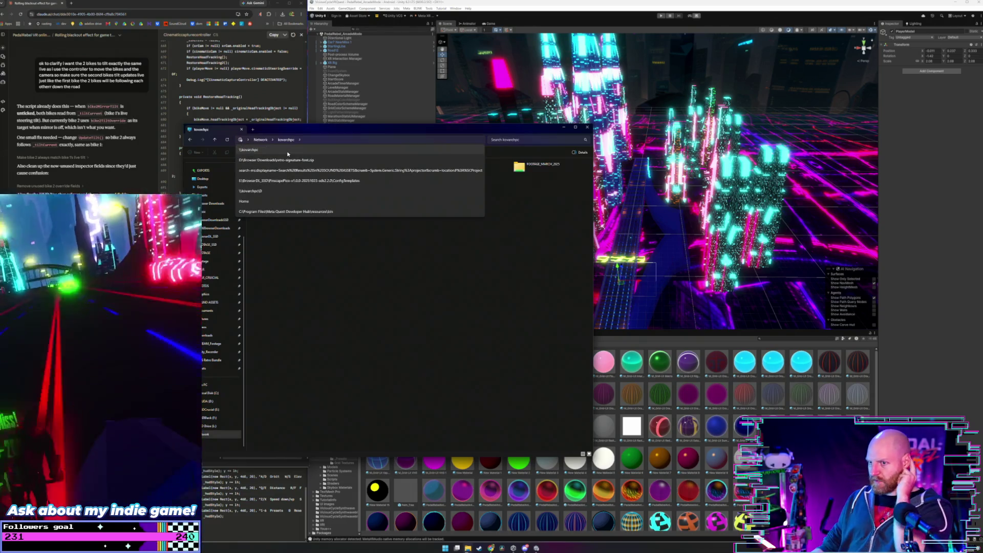
double_click(519, 167)
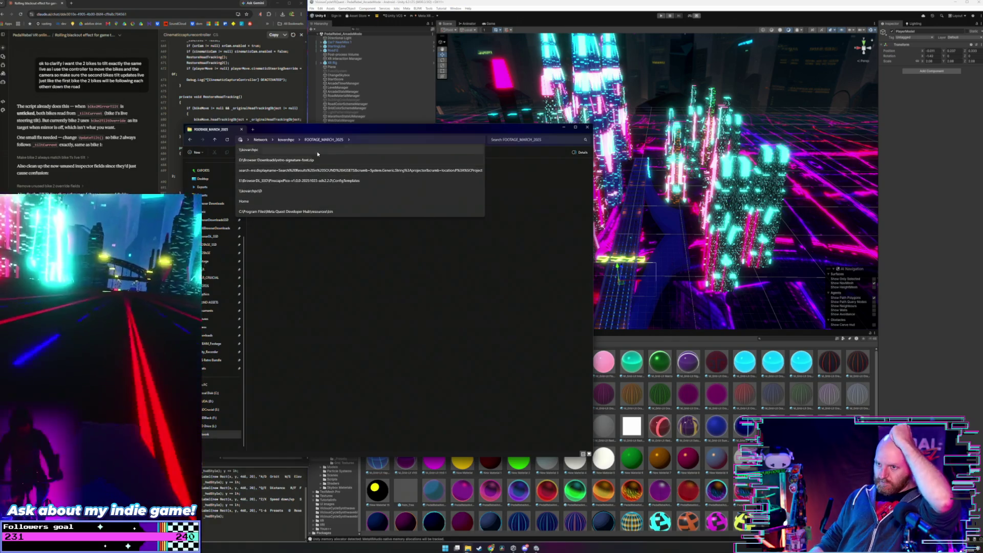
double_click(520, 167)
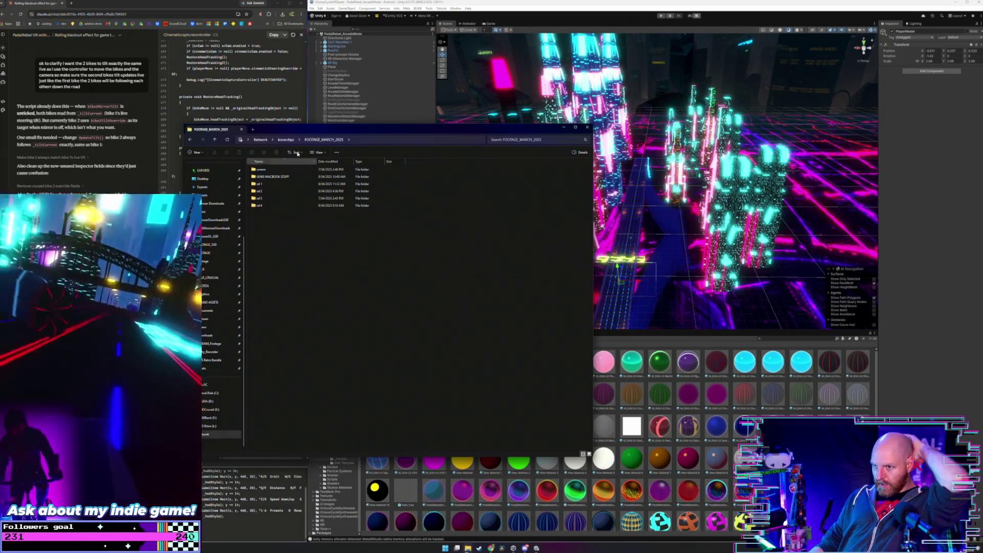
Try the D_drive share, dismiss the access error, and open IONAZEN_FilesDump
click(286, 139)
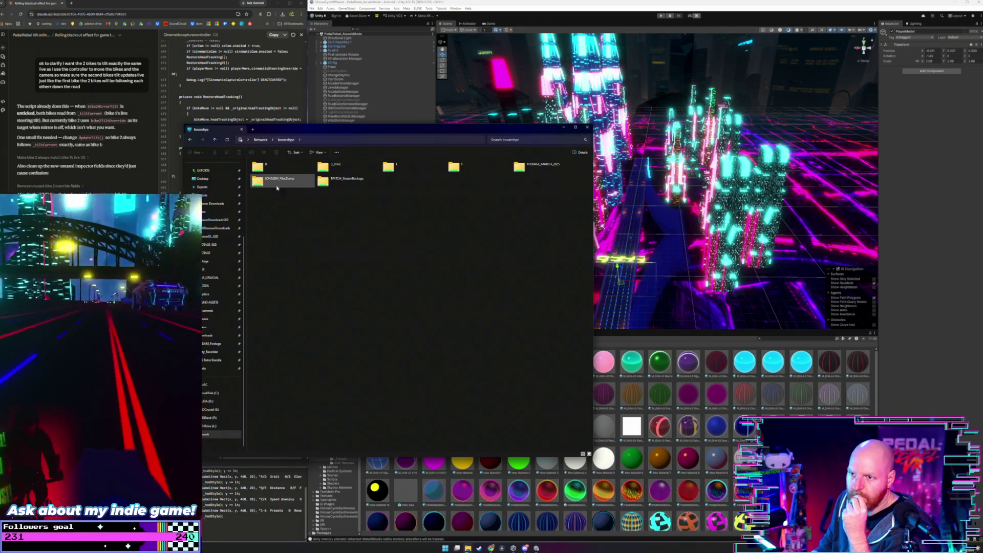
click(324, 170)
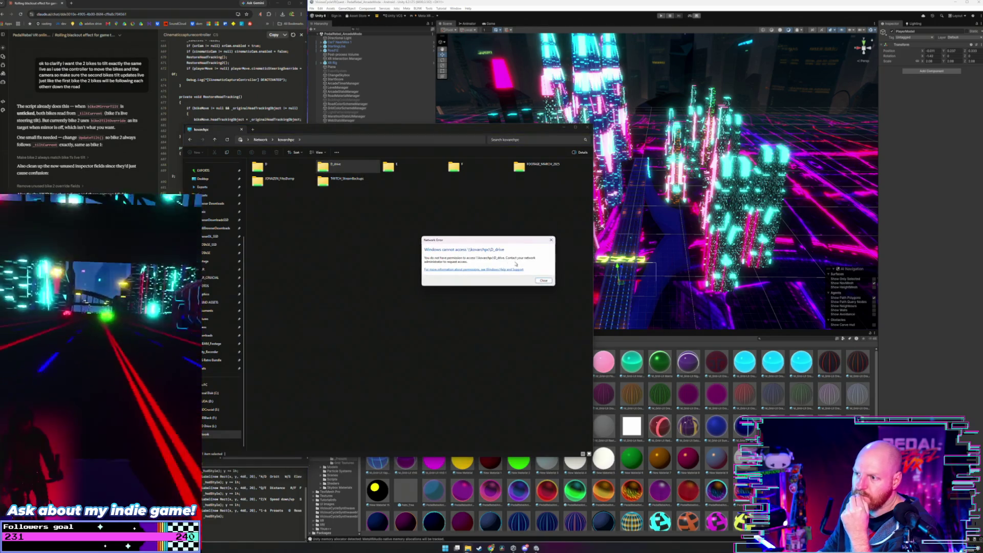
click(548, 281)
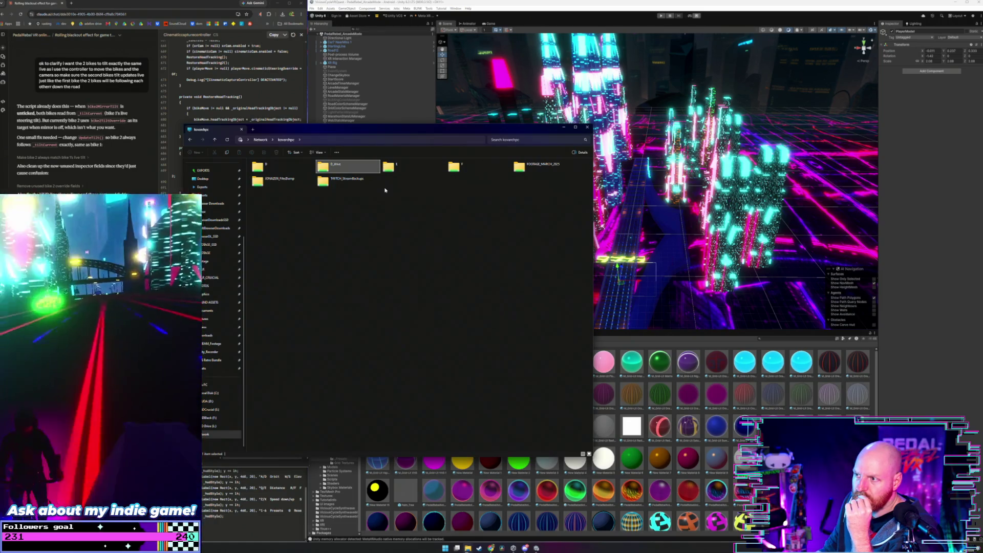
double_click(294, 182)
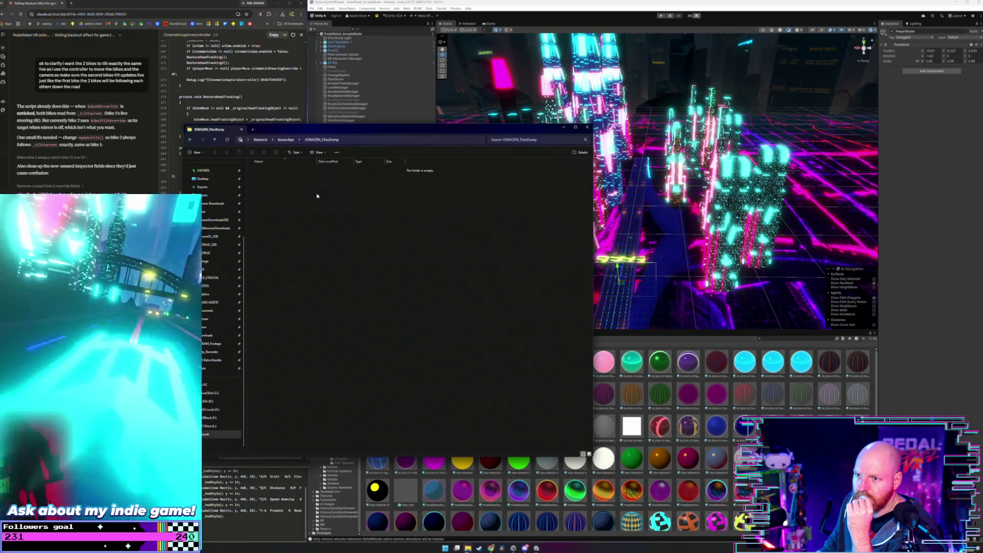
Reposition the Explorer window and go back to the FOOTAGE_SSD drive
drag(332, 131, 357, 116)
right_click(341, 126)
click(346, 138)
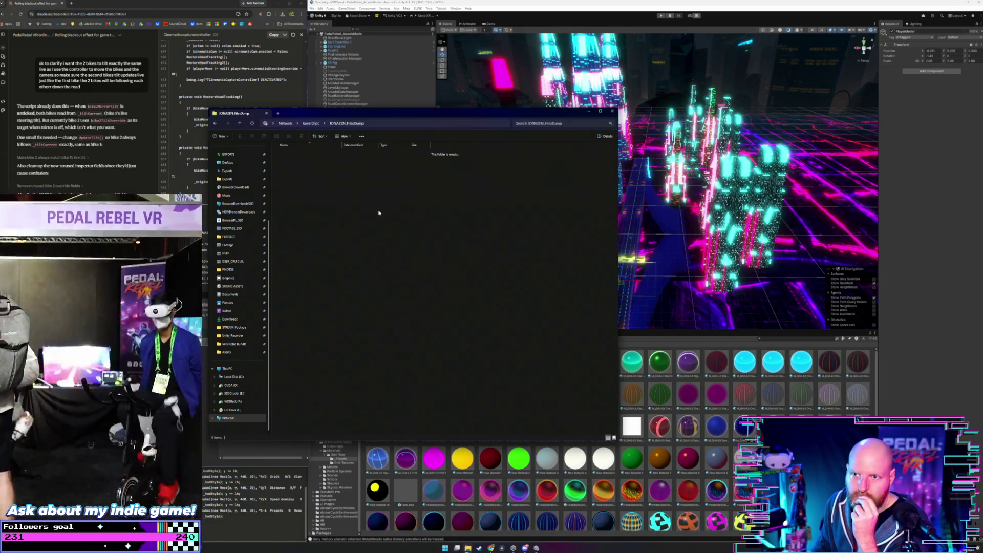
drag(354, 119, 458, 149)
click(346, 260)
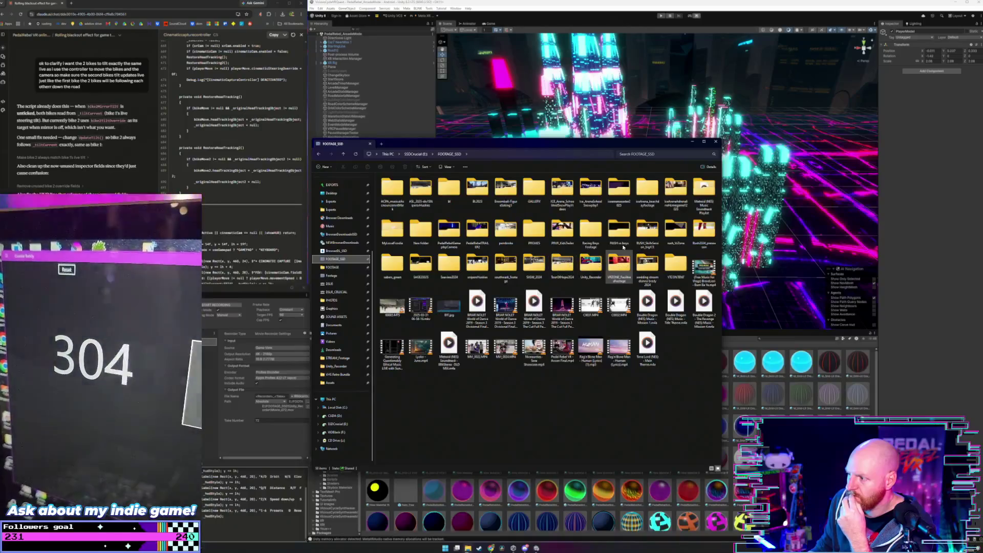
Navigate via DSLR to DSLR_CRUCIAL and open the photo-shoot folder
click(590, 230)
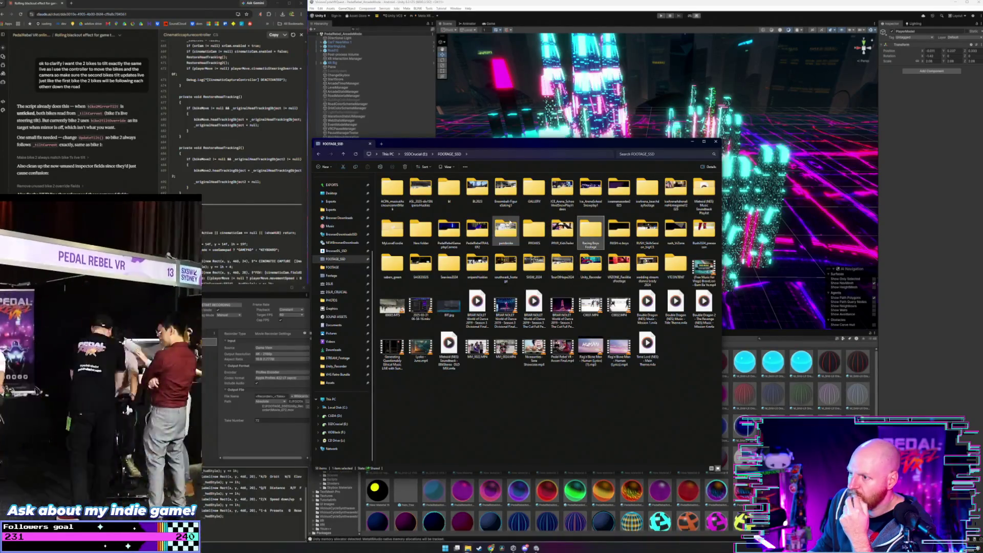
click(340, 285)
scroll(431, 248, down, 3)
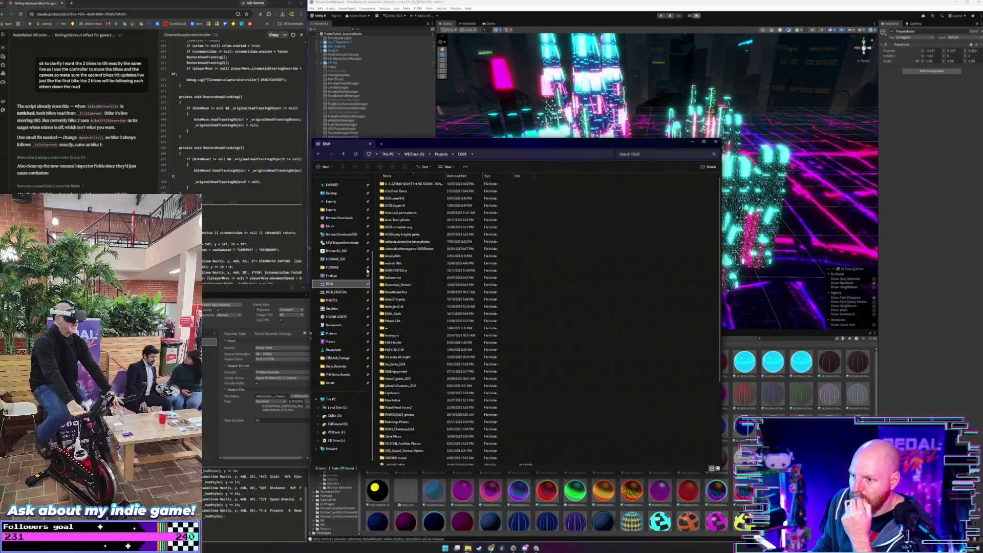
click(336, 292)
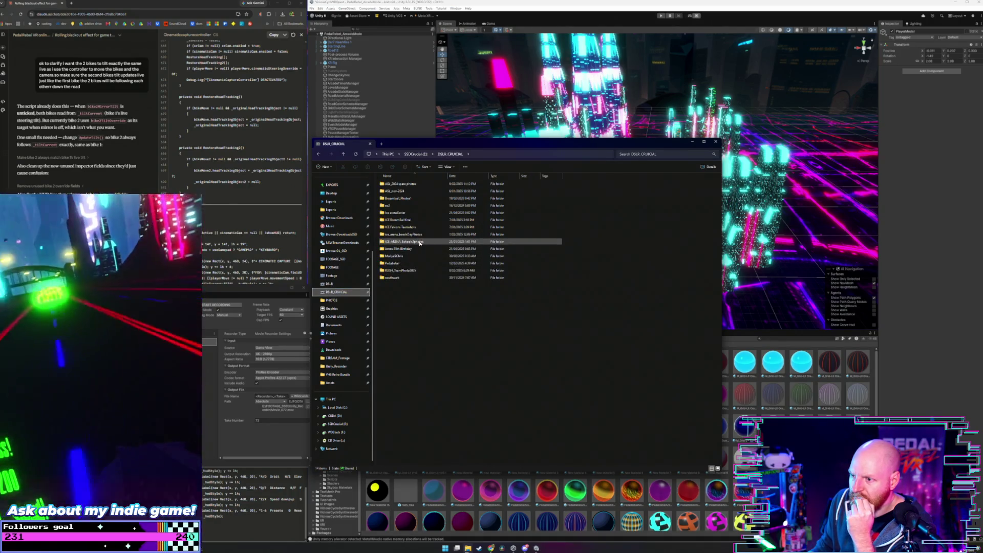
click(412, 259)
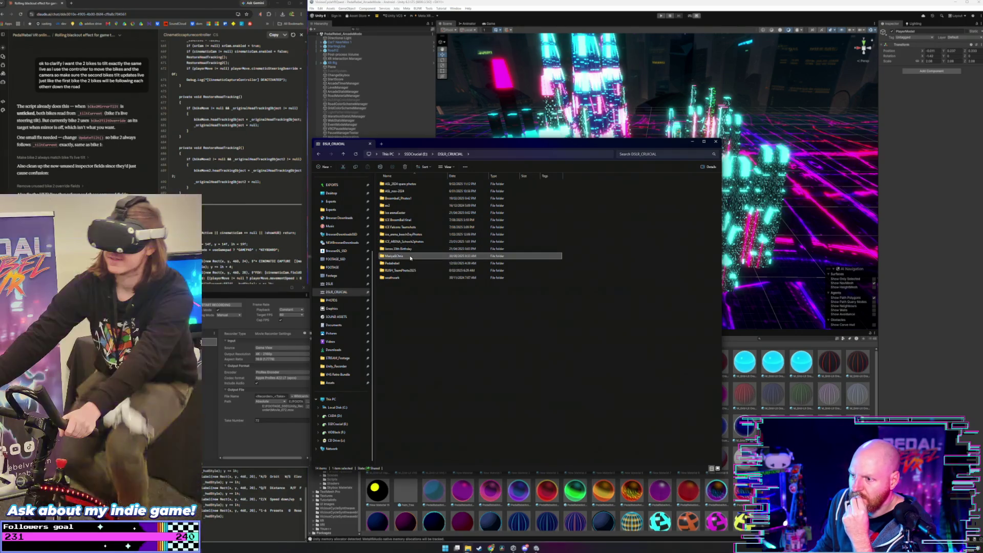
right_click(410, 257)
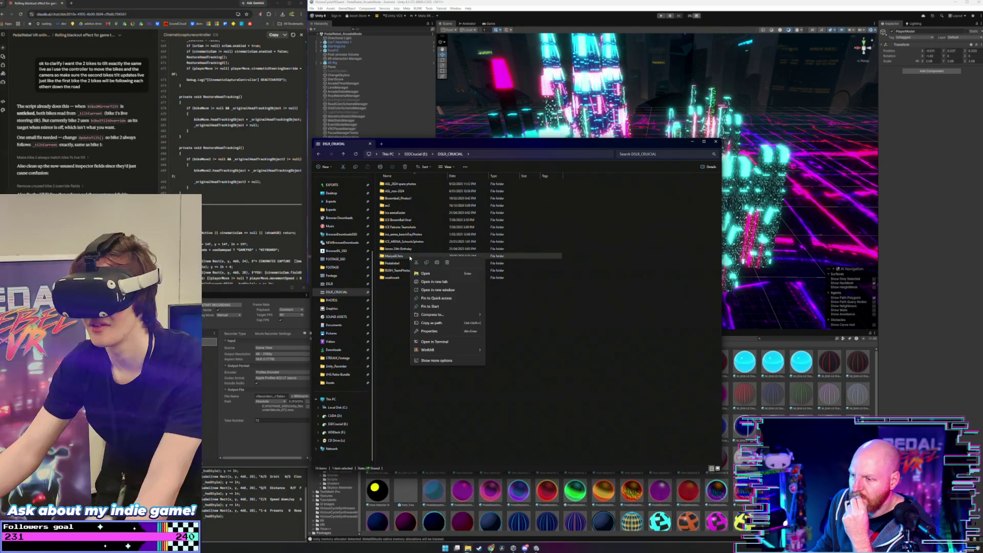
click(430, 262)
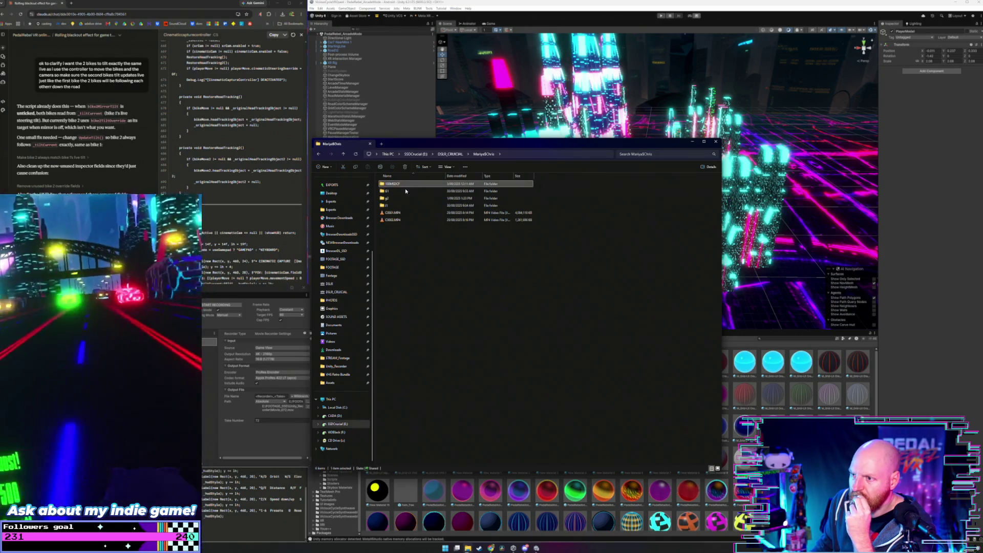
Select all six items in the shoot folder and check their total size in Properties
click(397, 198)
click(404, 206)
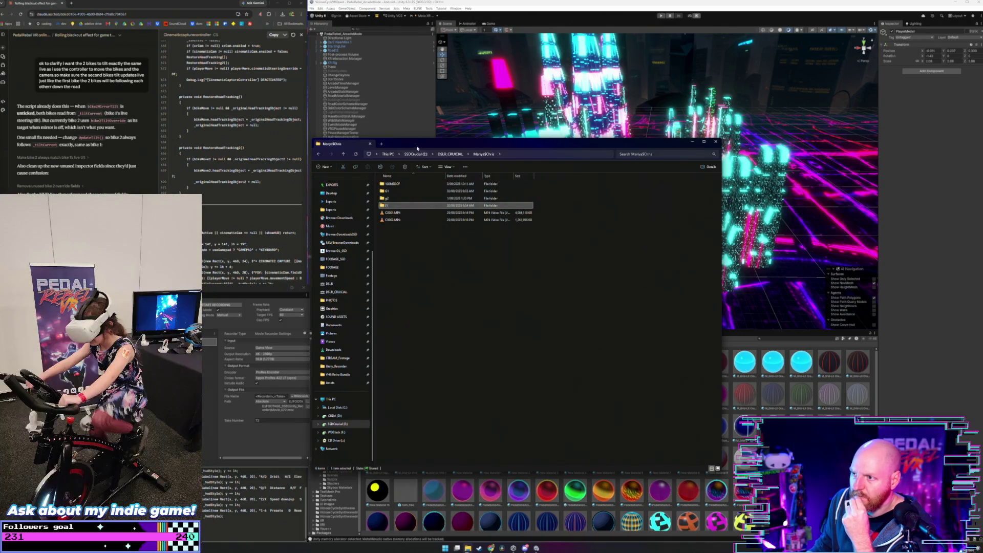
drag(416, 145, 301, 111)
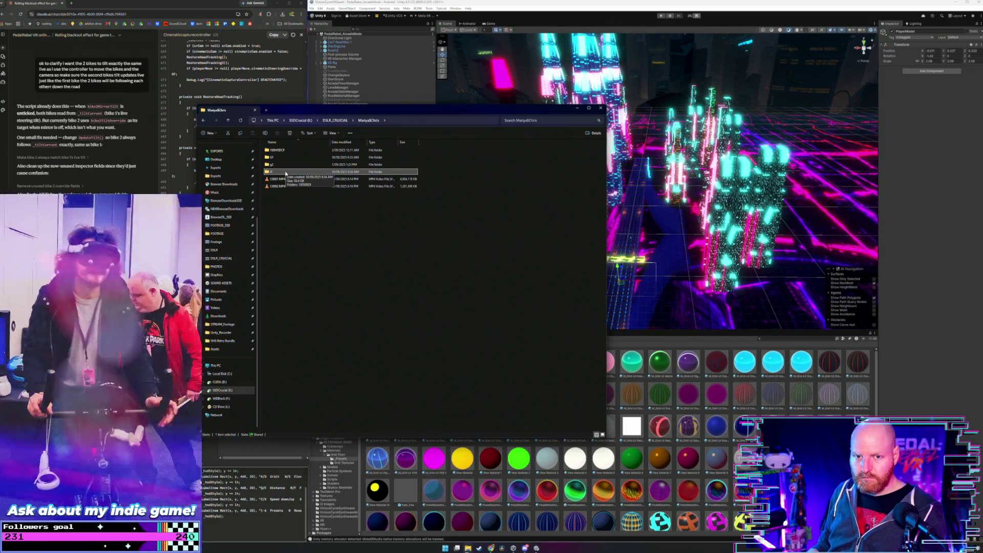
drag(417, 201, 288, 151)
right_click(287, 150)
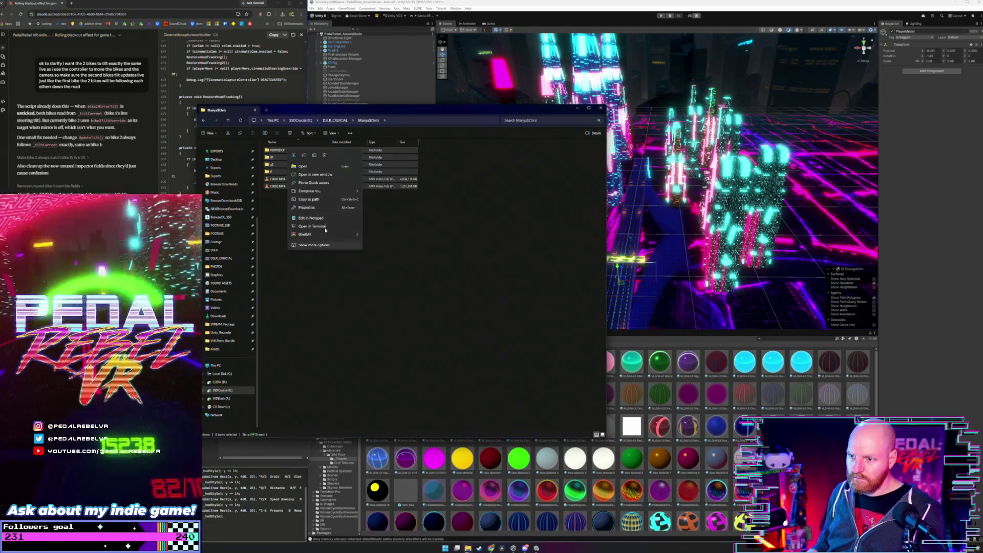
click(333, 205)
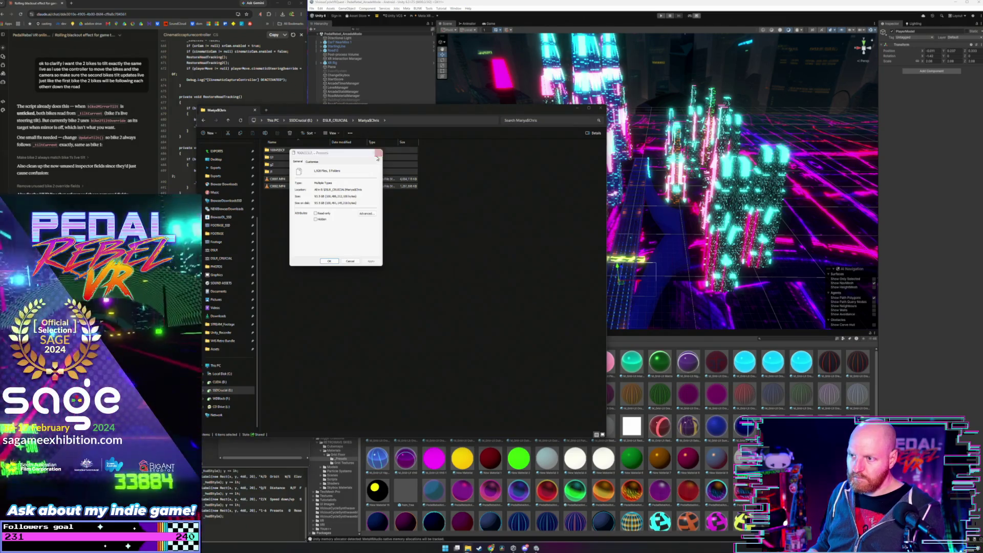
click(379, 152)
Open the 100MSDCF folder and scroll through its ARW raw photos
click(307, 164)
key(Return)
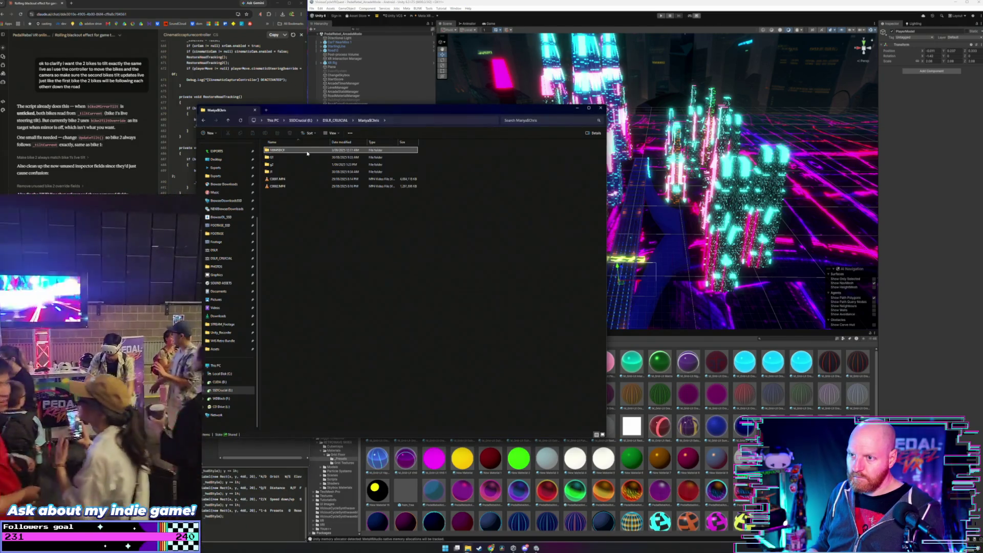
scroll(338, 235, down, 1)
scroll(337, 235, down, 15)
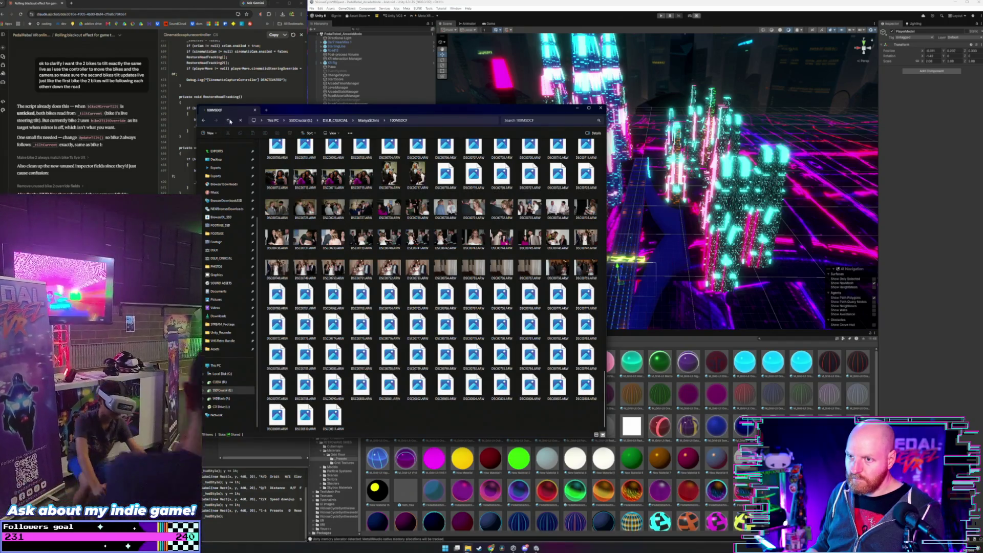
Go up, peek into G1, then open J1 > 10050829 and scroll its ARW photos
key(BackSpace)
double_click(272, 156)
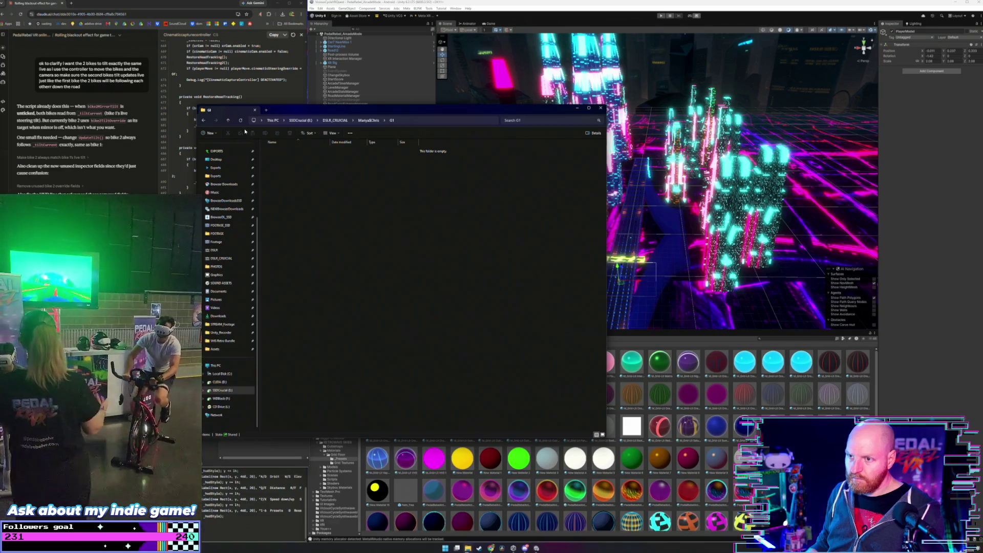
click(228, 119)
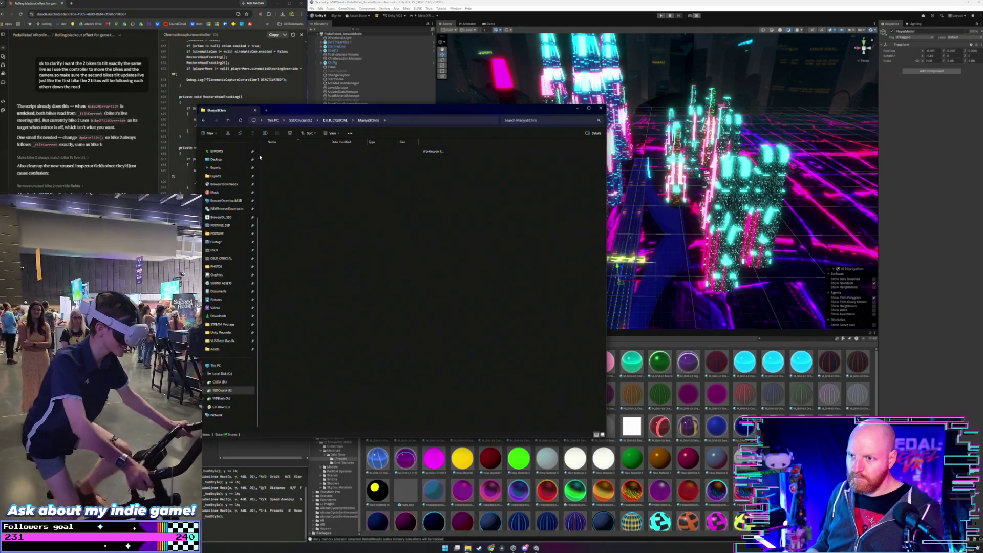
click(271, 164)
double_click(272, 172)
double_click(268, 160)
scroll(313, 209, down, 1)
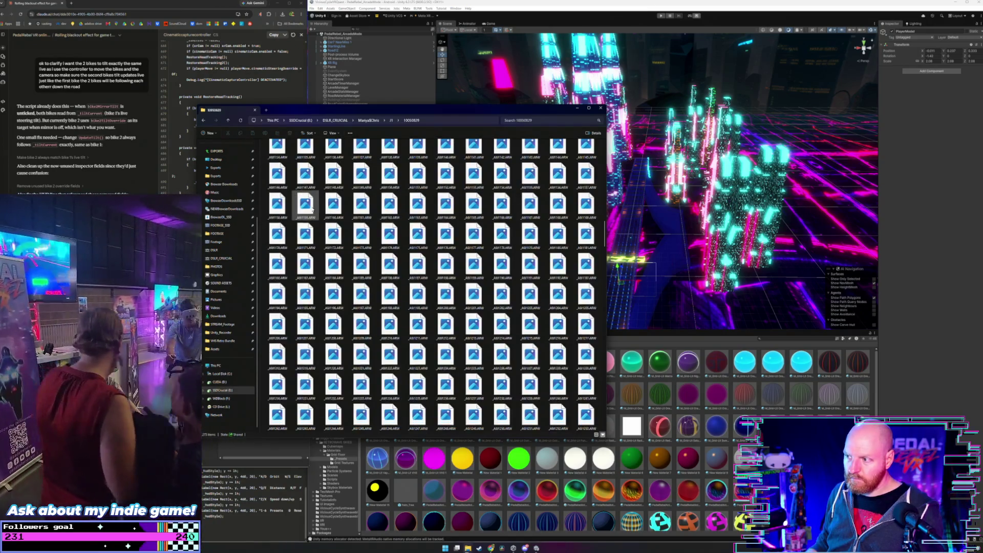
scroll(312, 208, down, 15)
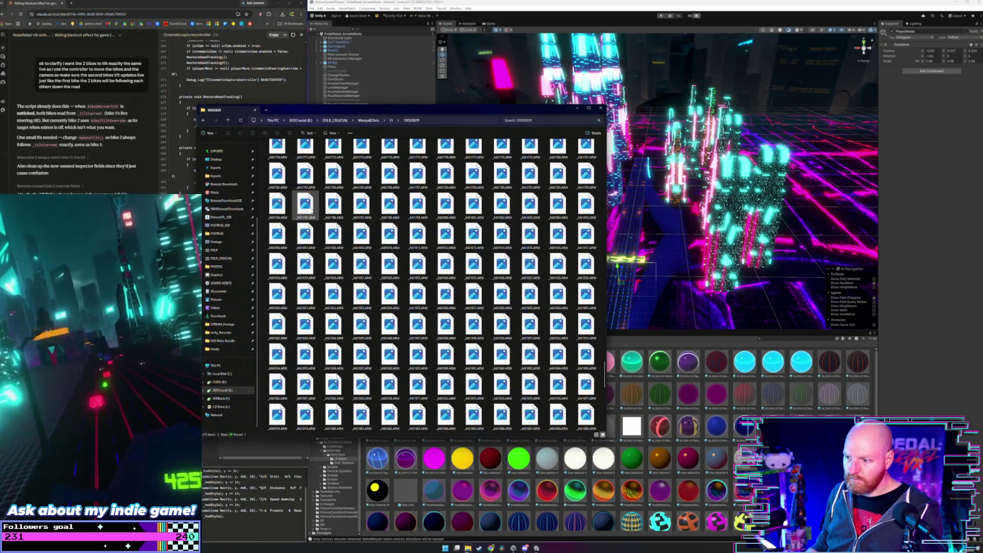
scroll(313, 209, down, 10)
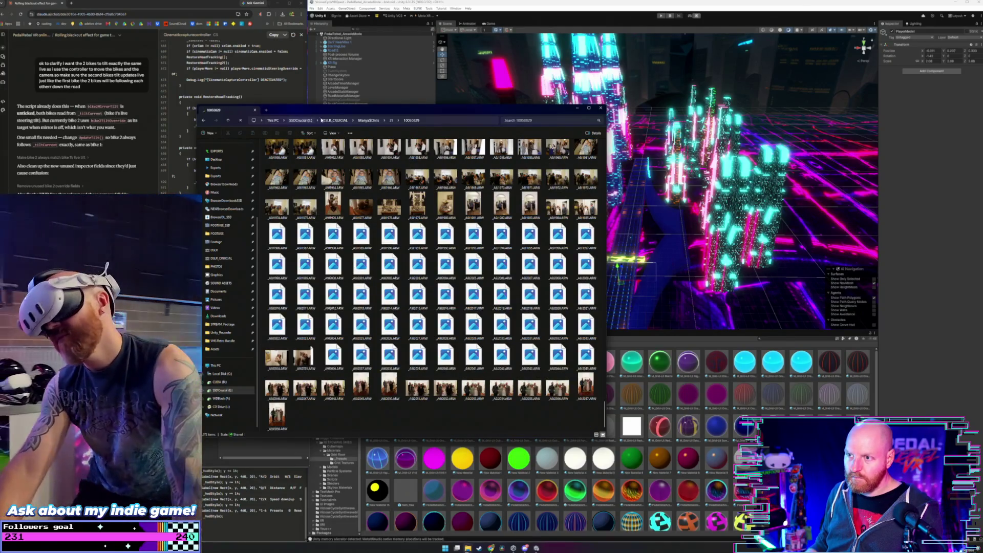
Back in the shoot folder, show Properties for all six items together
click(368, 119)
drag(300, 193, 280, 151)
right_click(281, 152)
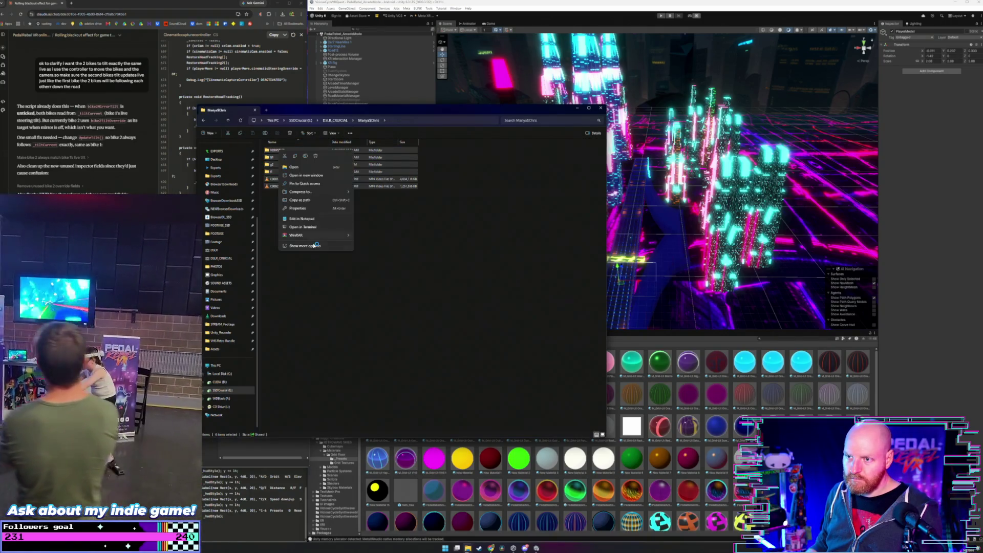
click(308, 209)
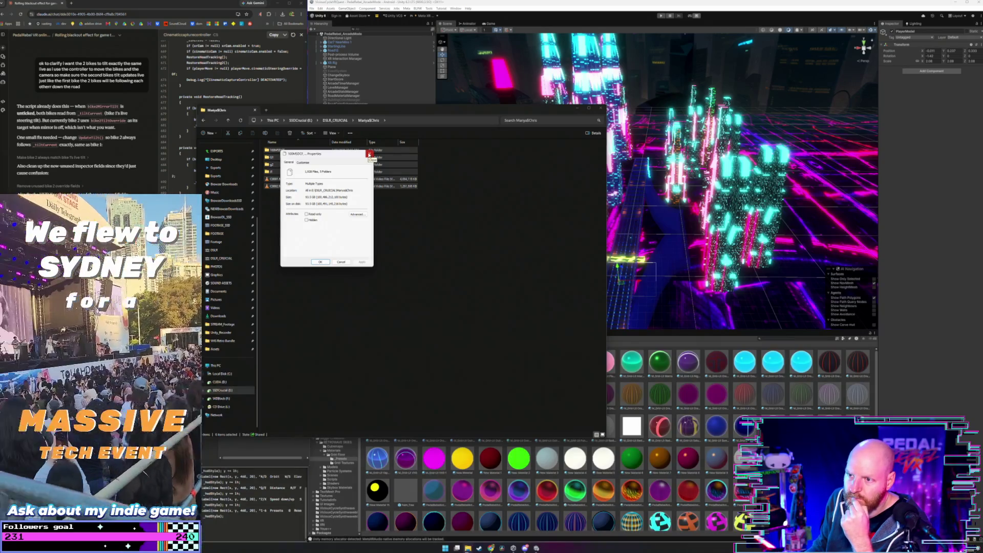
Close the Properties window and go up to the DSLR_CRUCIAL folder
click(369, 154)
click(353, 207)
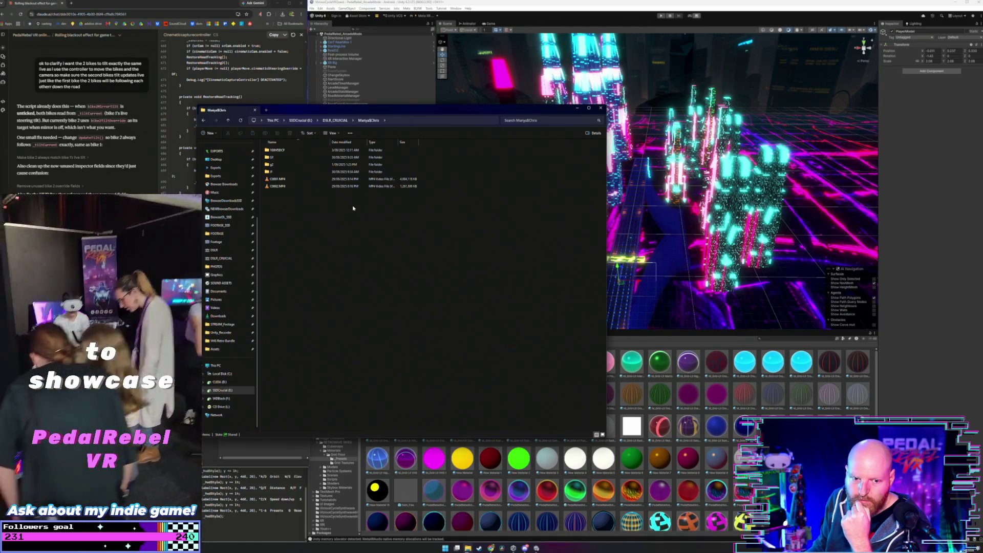
click(333, 187)
click(327, 120)
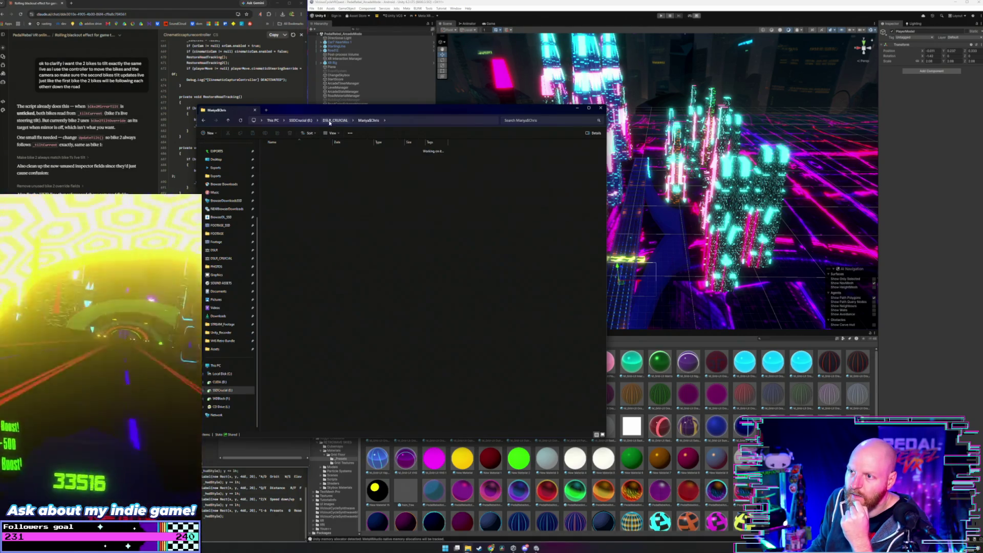
Reopen the shoot folder, glance at the g2 photos, then return to DSLR_CRUCIAL
click(306, 216)
click(301, 223)
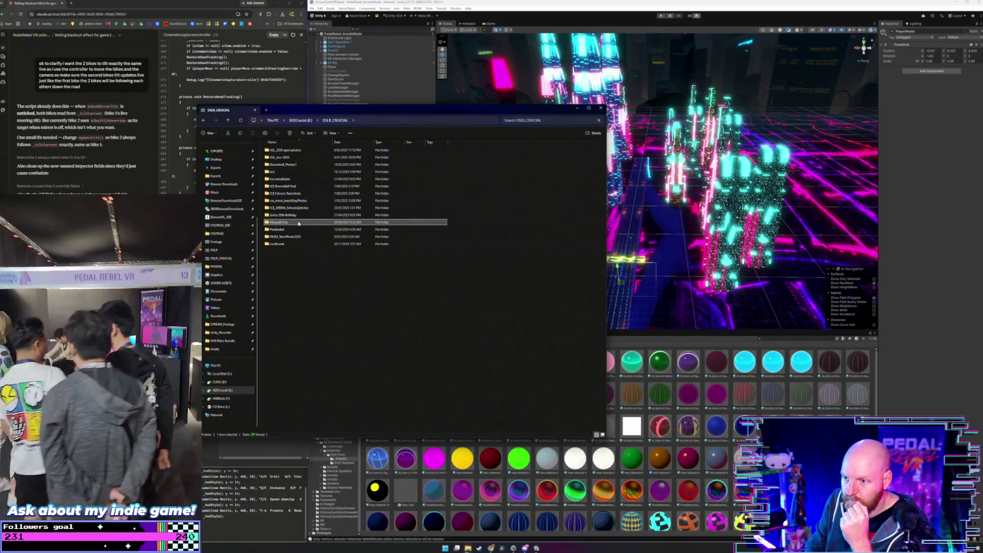
double_click(299, 223)
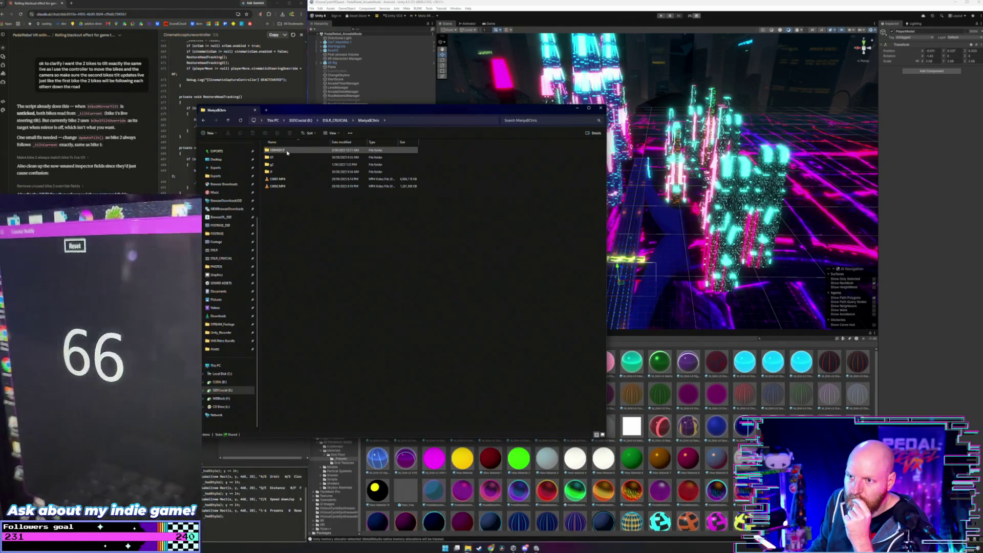
double_click(287, 163)
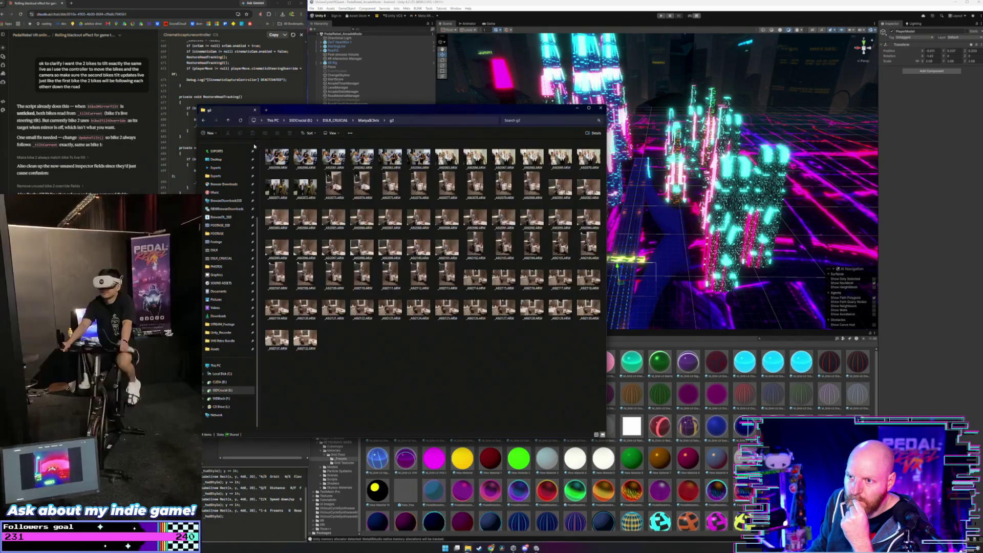
click(228, 119)
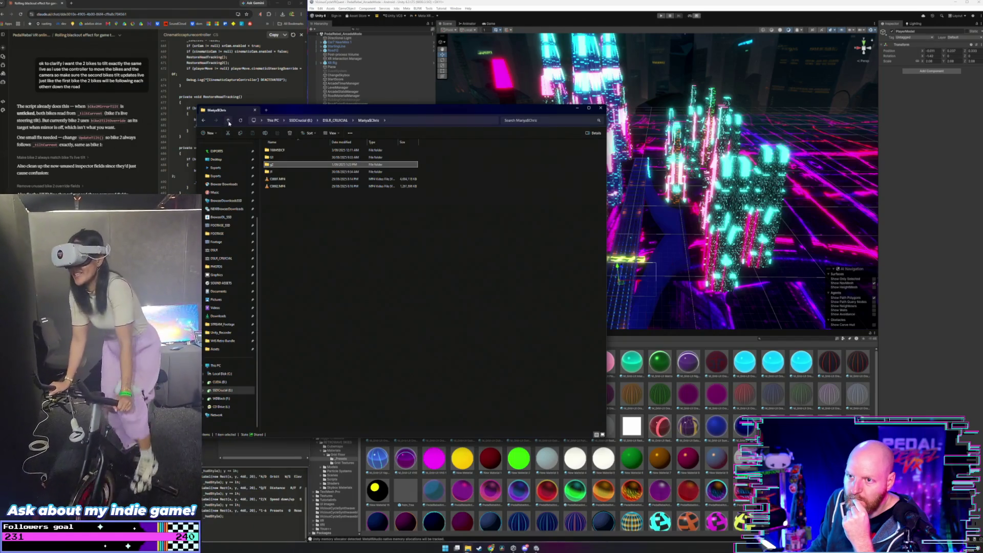
click(228, 120)
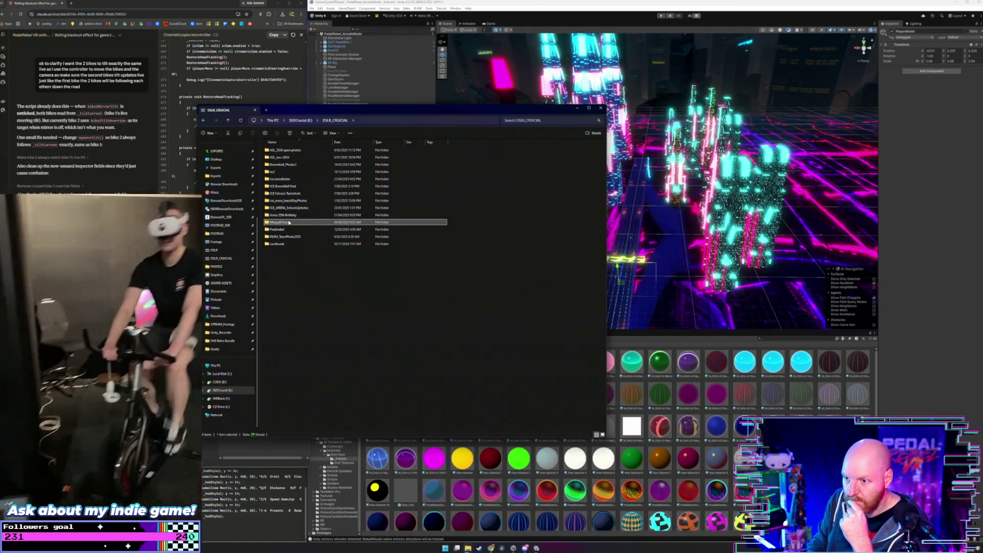
Permanently delete the shoot folder with Shift+Delete and go up to SSDCrucial (E:)
key(shift+Delete)
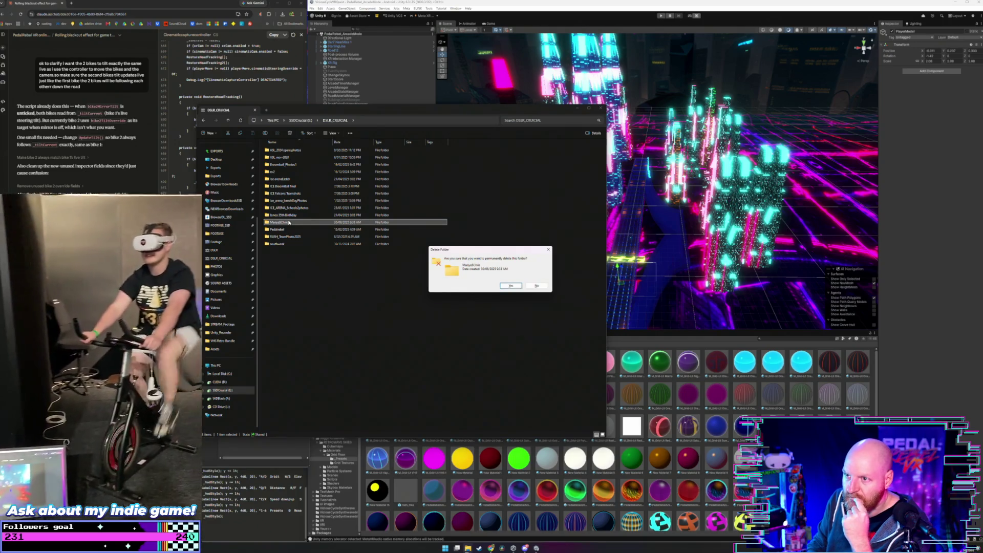
key(Return)
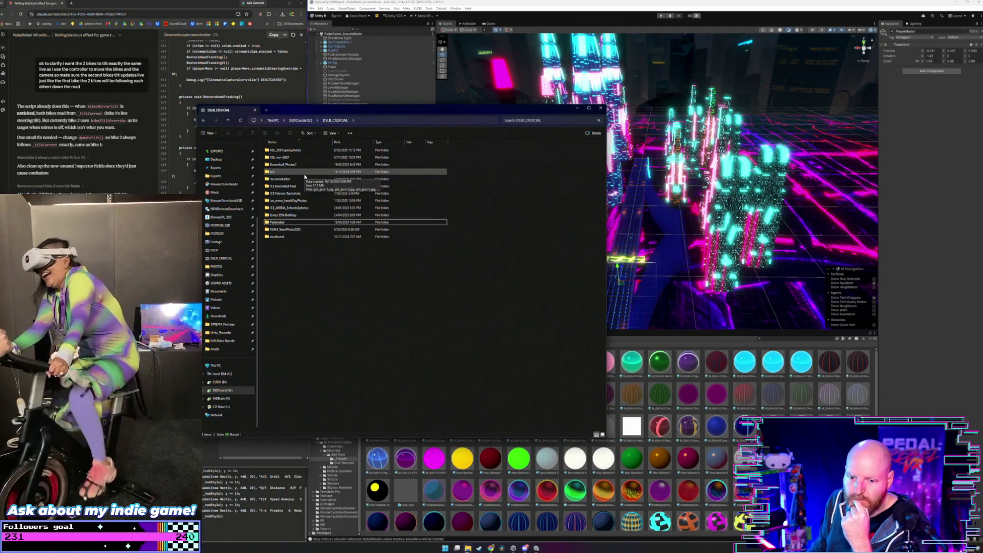
click(305, 174)
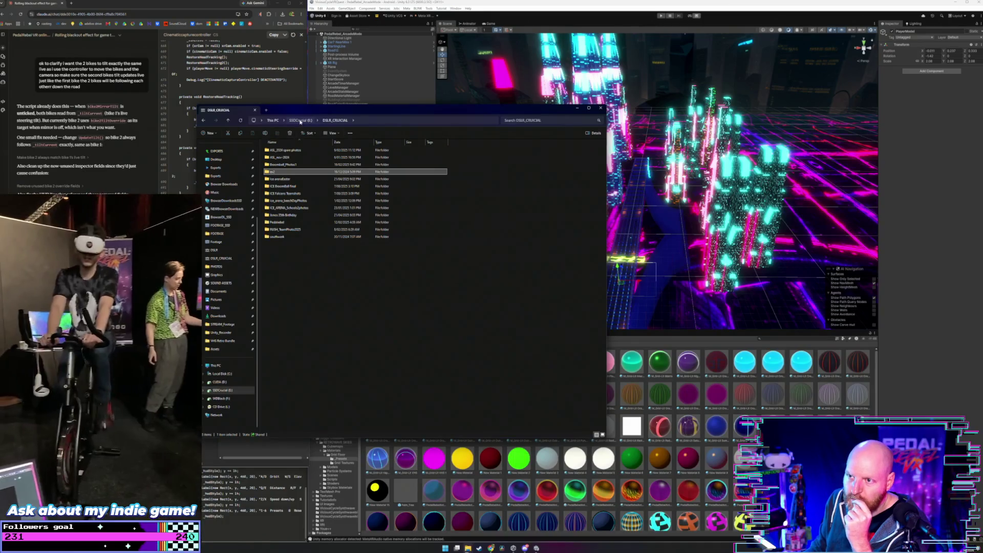
click(301, 121)
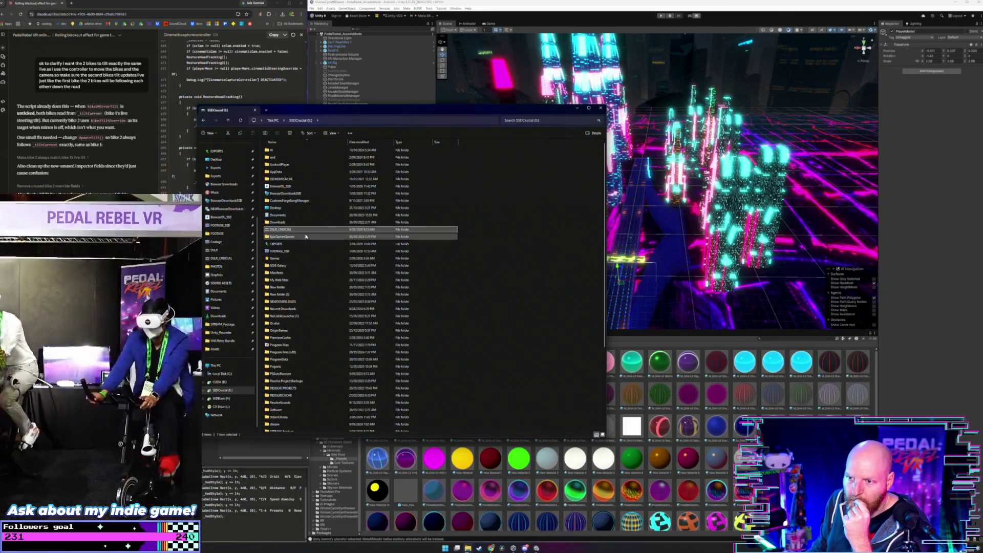
Open FOOTAGE_SSD, move its window up and left, then close File Explorer
double_click(296, 251)
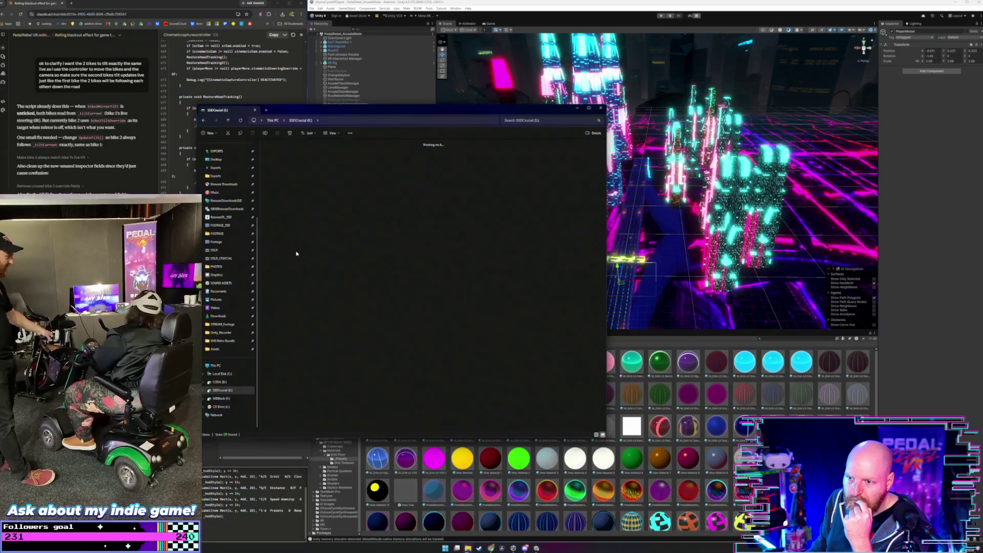
drag(363, 113, 290, 104)
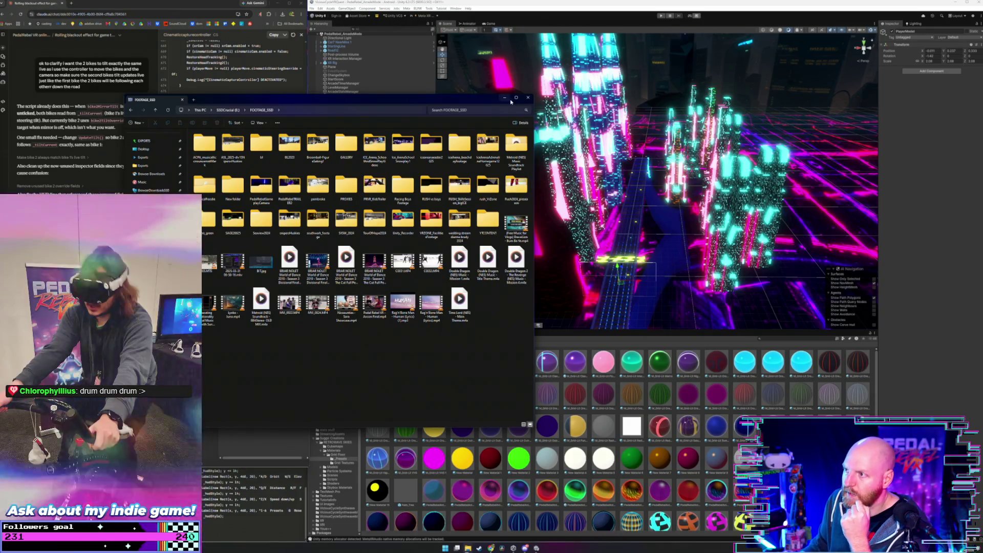
click(525, 97)
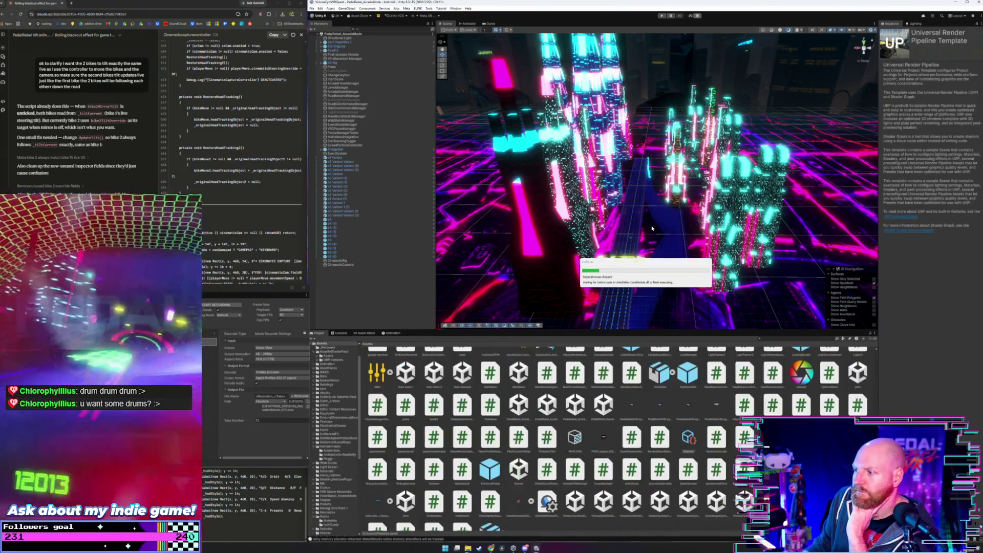
Tilt the Scene view over the road, then frame the XR Rig bike
click(634, 226)
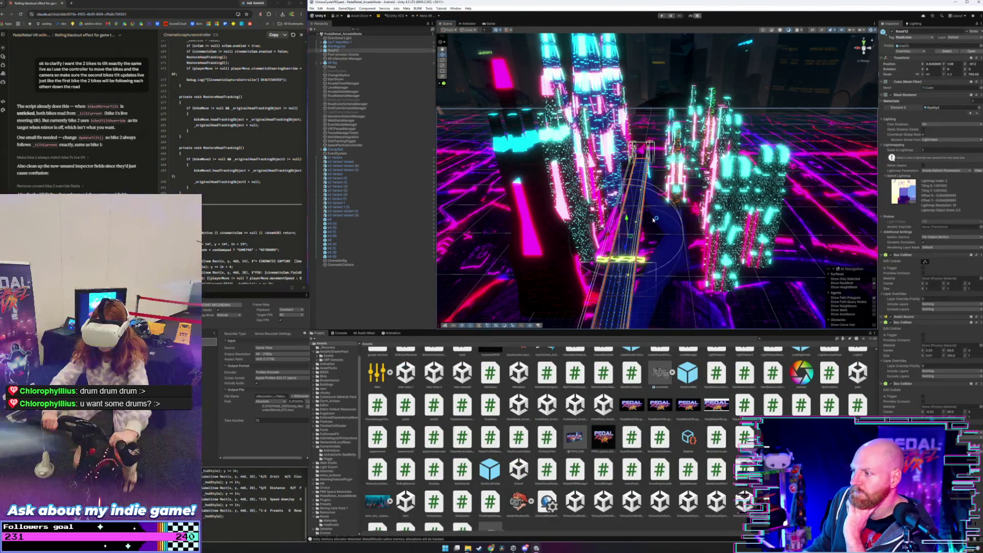
click(787, 88)
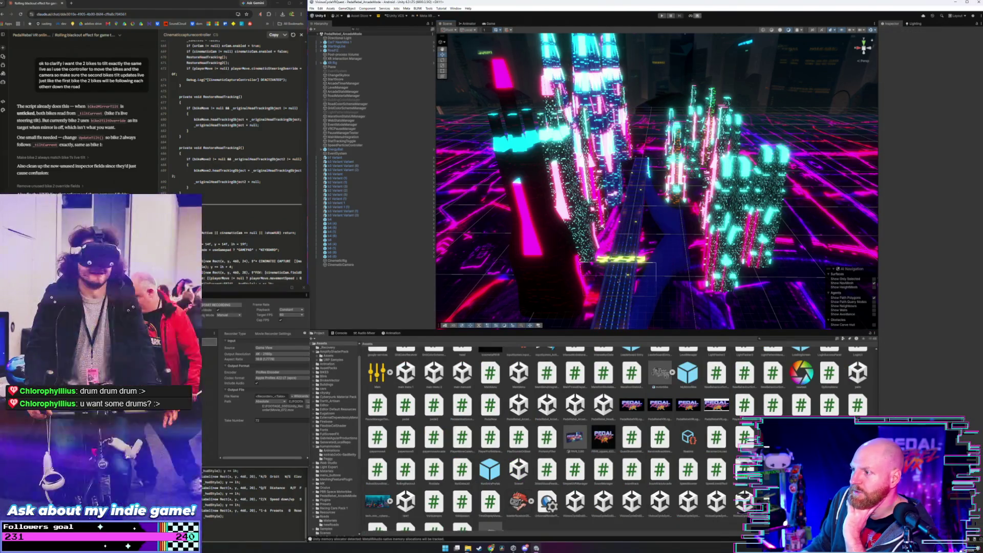
scroll(635, 217, up, 2)
drag(635, 219, 635, 235)
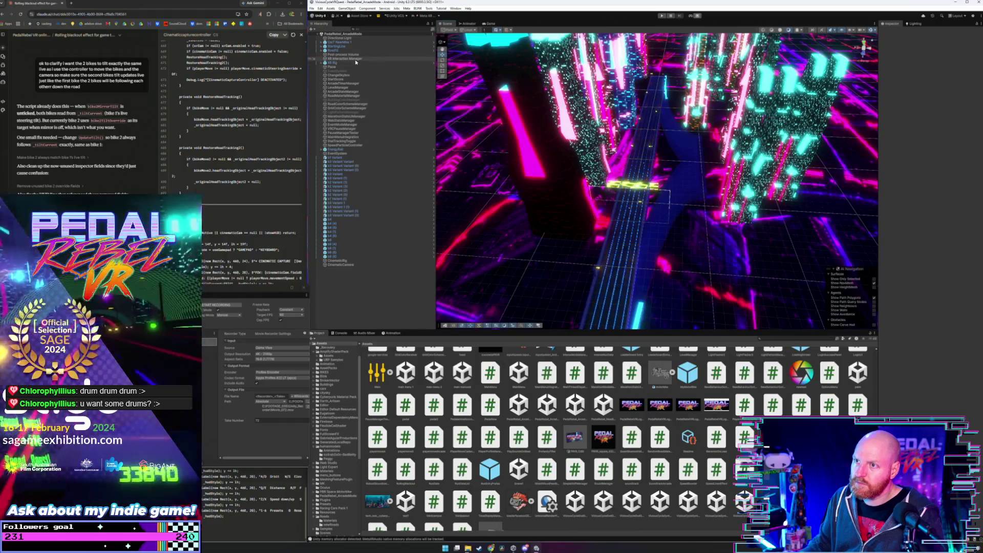
click(356, 61)
double_click(355, 62)
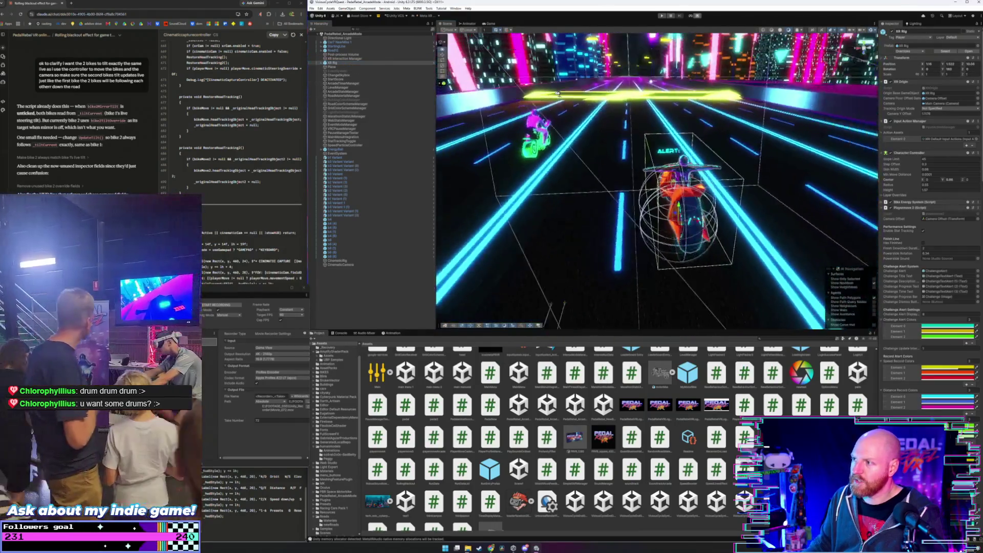
Orbit the scene to show more buildings and nudge the file-copy progress window left
drag(558, 94, 559, 78)
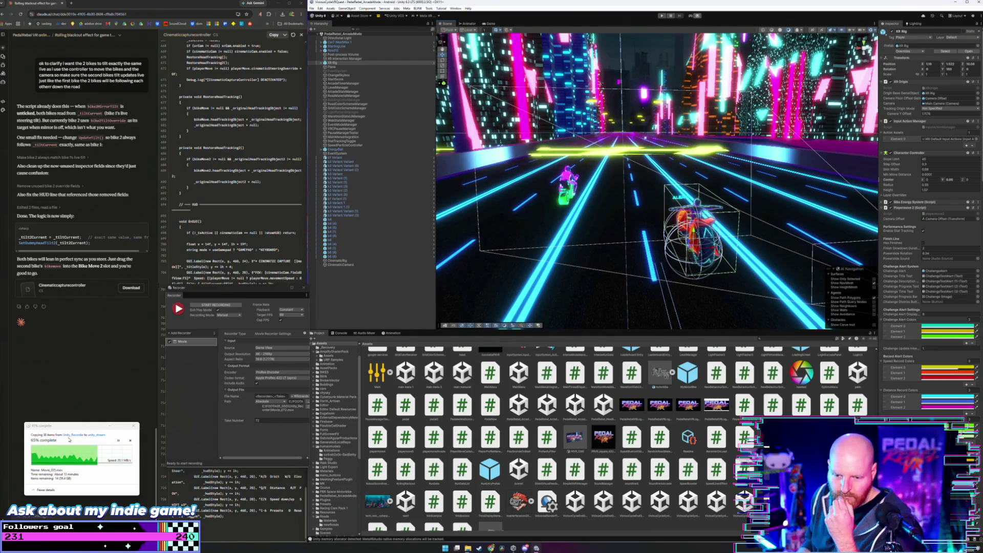
drag(76, 426, 67, 425)
drag(227, 289, 213, 297)
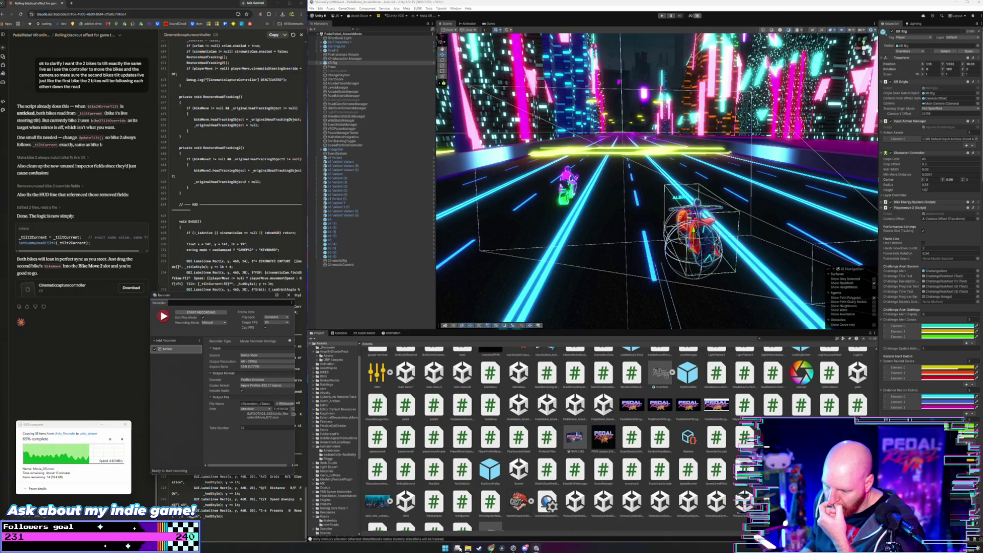
Bring the EXPORTS window forward, go up to This PC, and move the window left
mouse_move(467, 548)
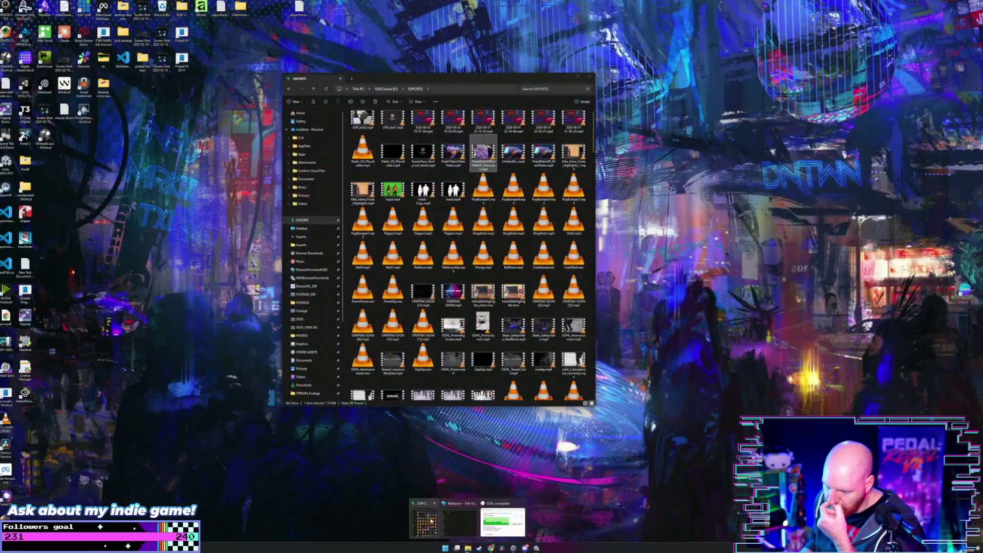
click(499, 519)
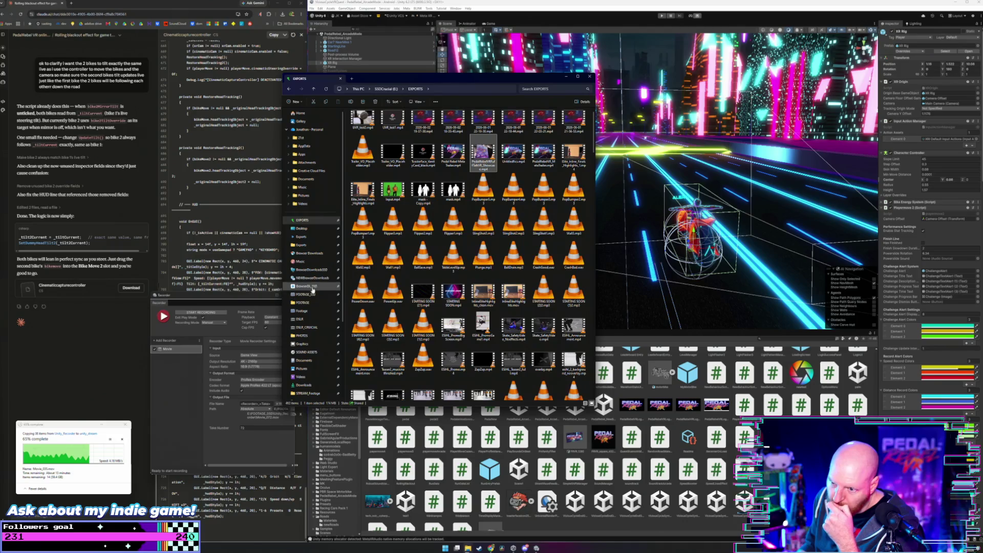
click(358, 89)
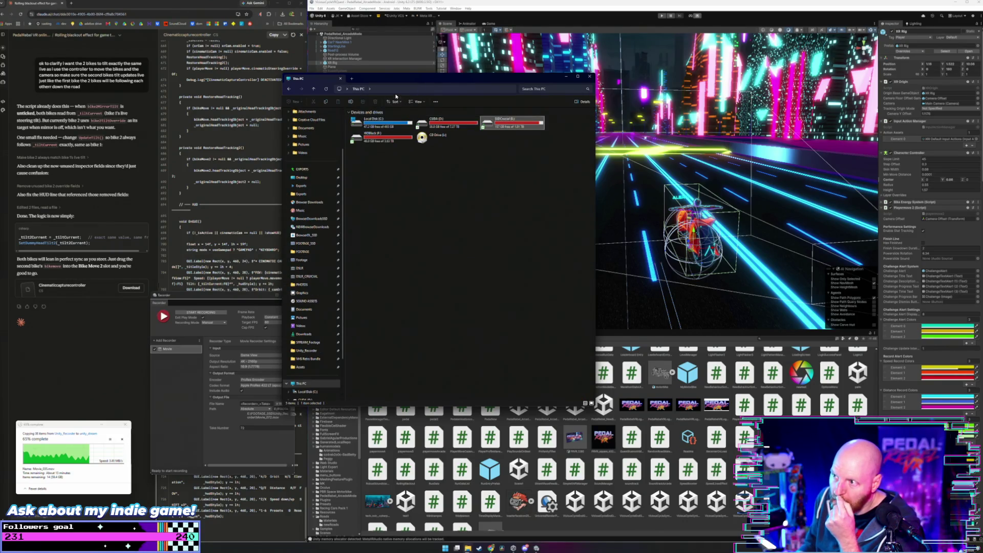
drag(417, 78, 314, 74)
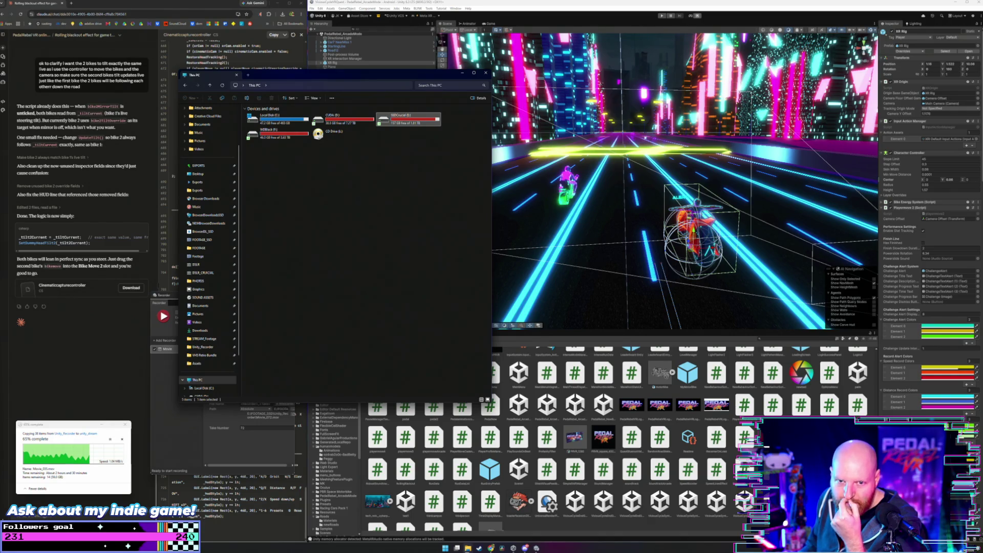
Deselect the SSDCrucial drive and minimize the This PC window to reveal Unity
click(401, 144)
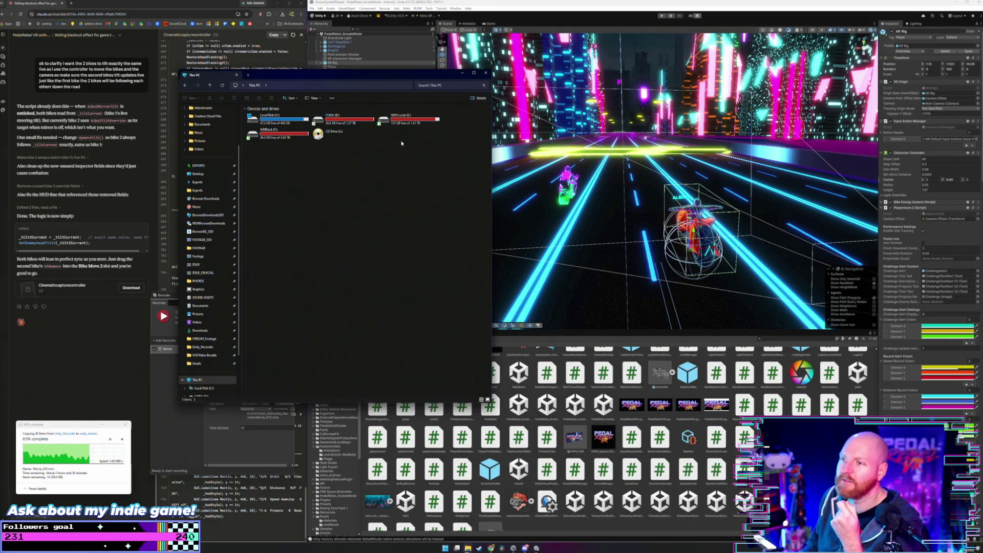
drag(419, 73, 409, 75)
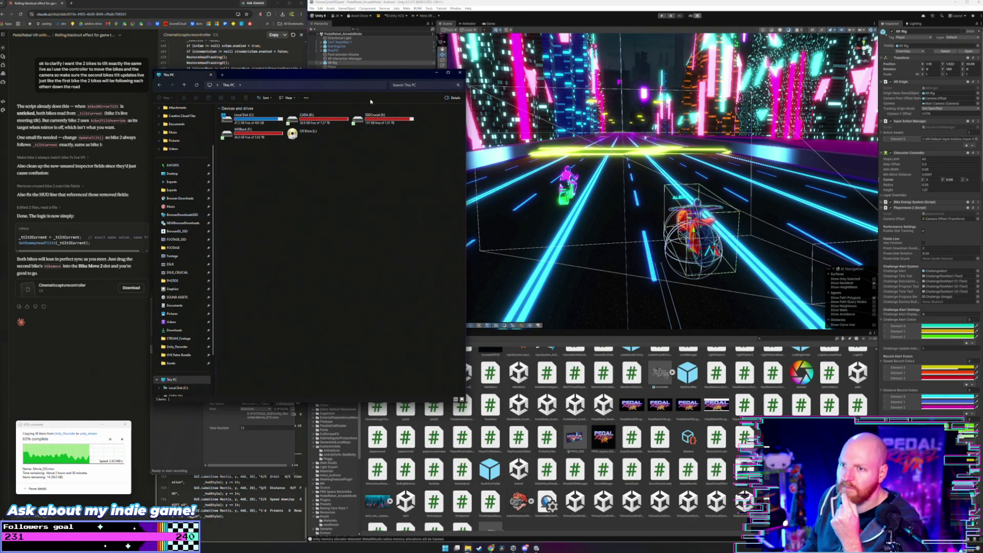
click(435, 73)
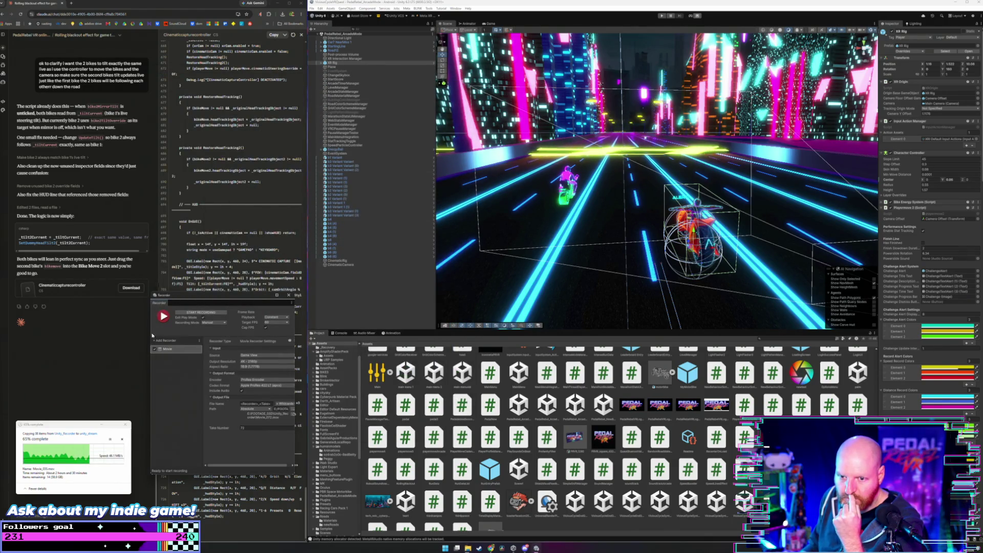
click(130, 331)
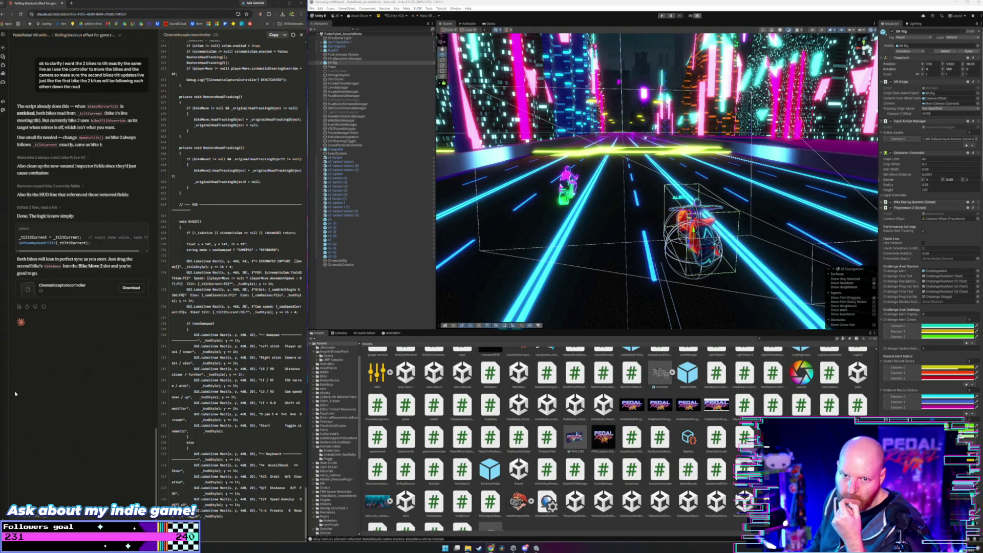
click(378, 314)
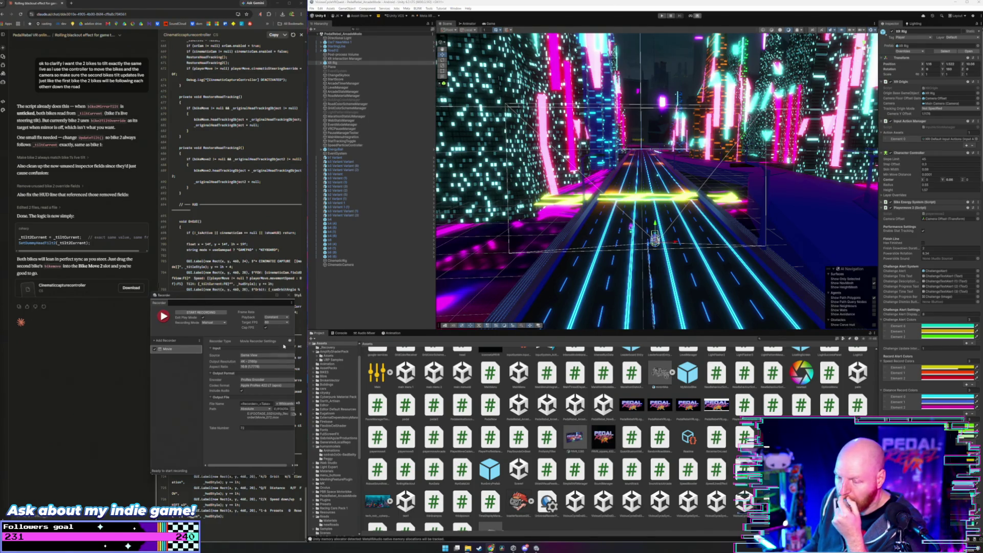
Lower the Recorder window, show the file-copy progress window, and minimize the browser
drag(223, 297, 251, 319)
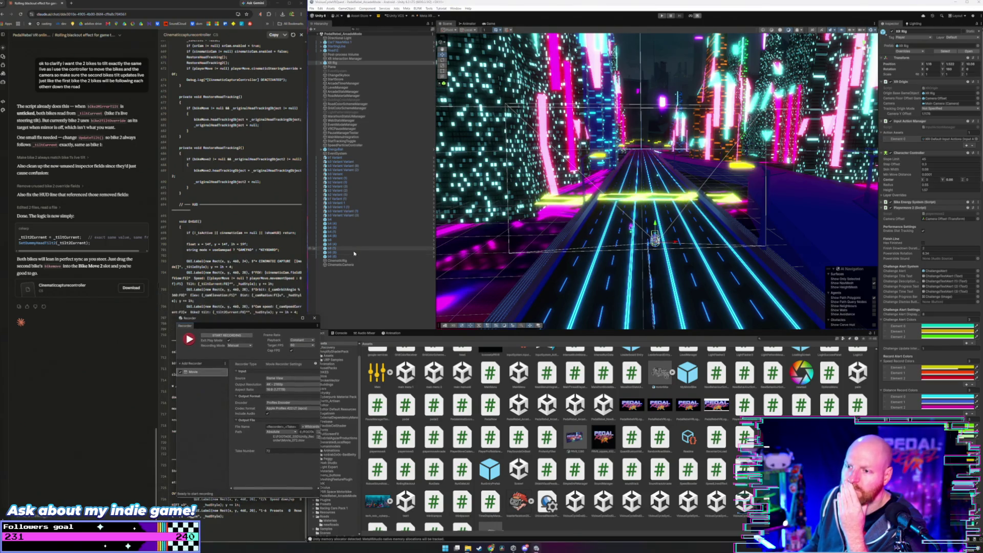
click(360, 288)
mouse_move(468, 548)
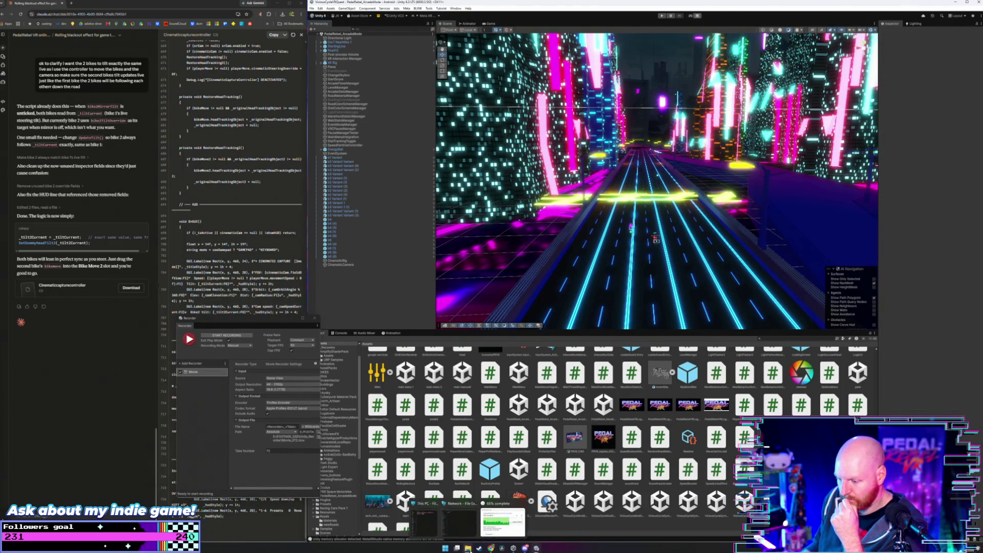
click(503, 522)
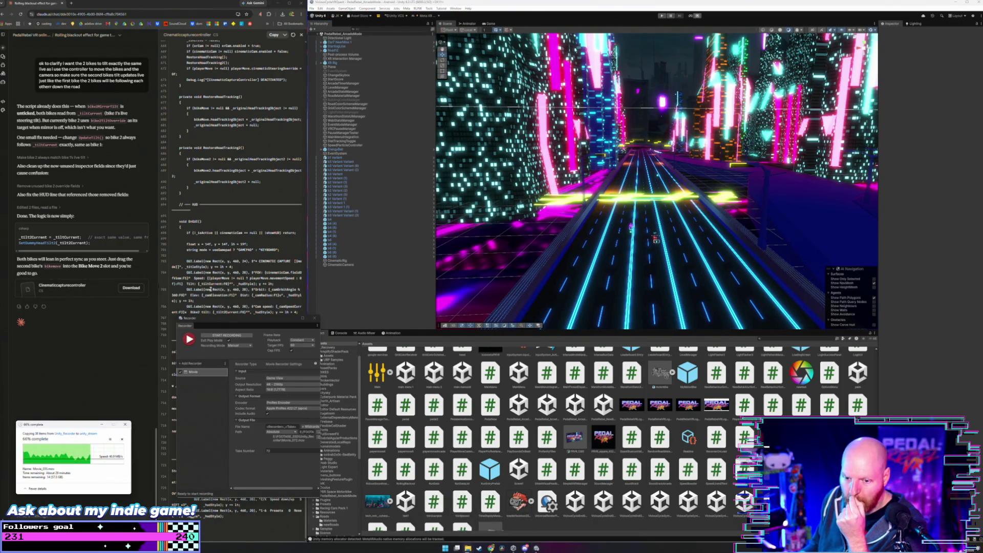
click(278, 3)
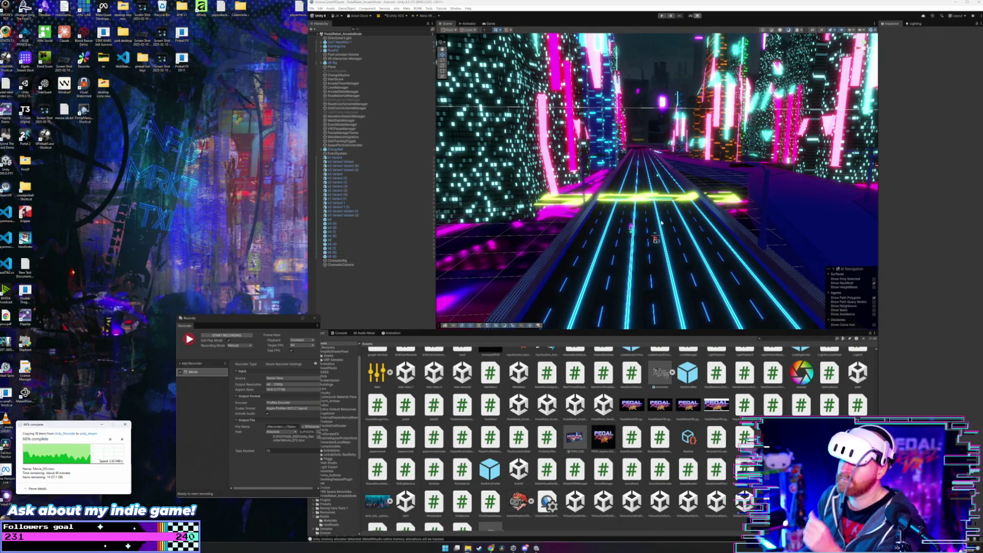
Expand XR Rig and deactivate its PlayerModel so the rider disappears
drag(656, 215, 659, 233)
scroll(658, 233, up, 5)
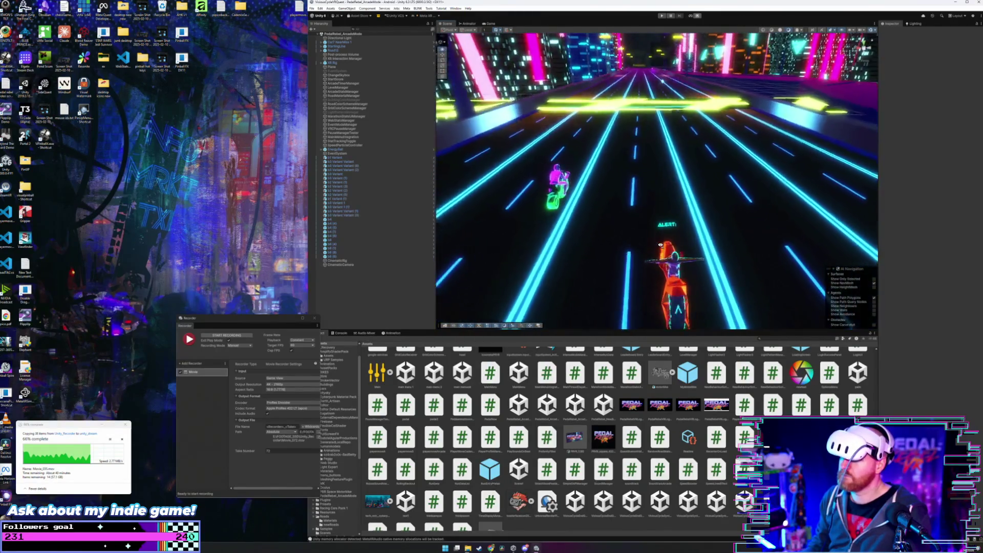
scroll(661, 250, up, 3)
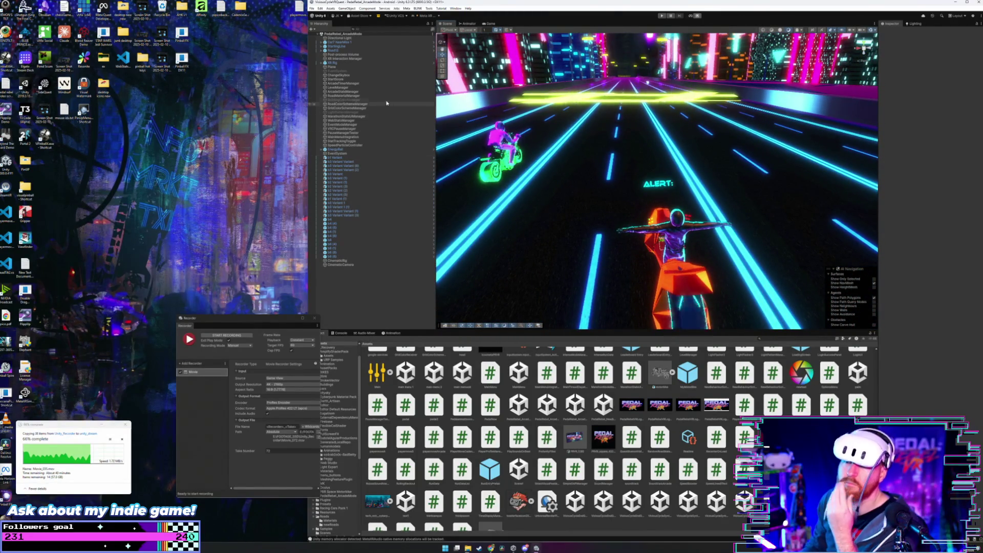
click(340, 63)
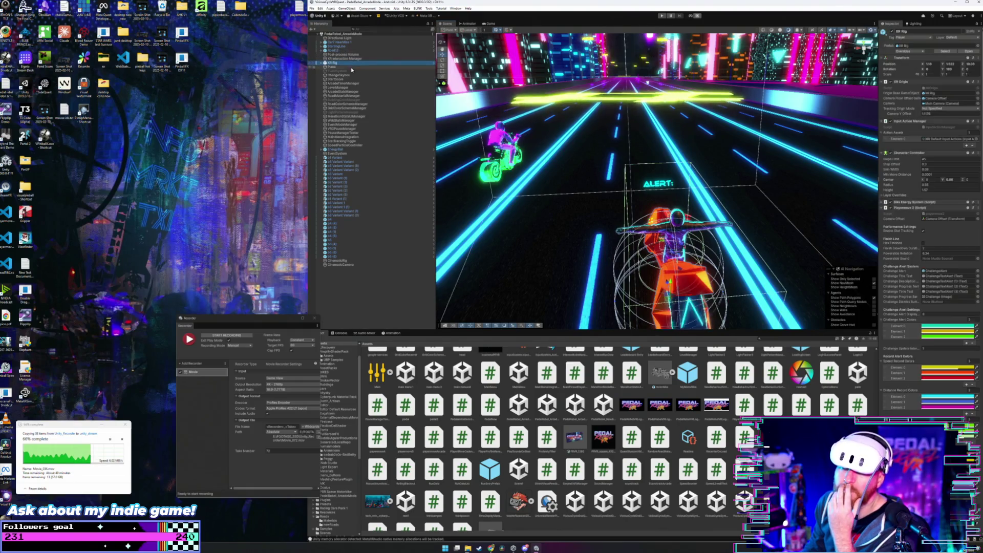
click(322, 63)
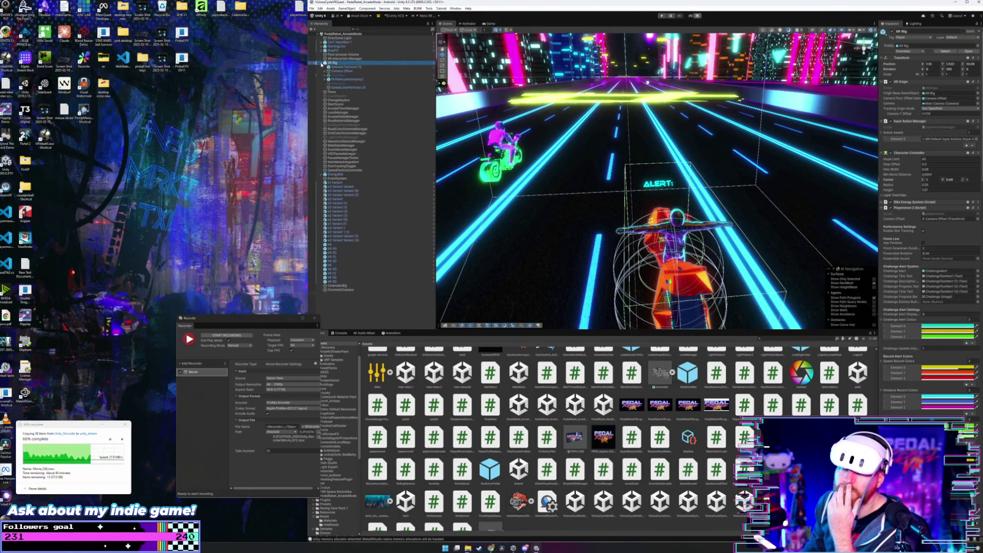
click(352, 80)
click(328, 79)
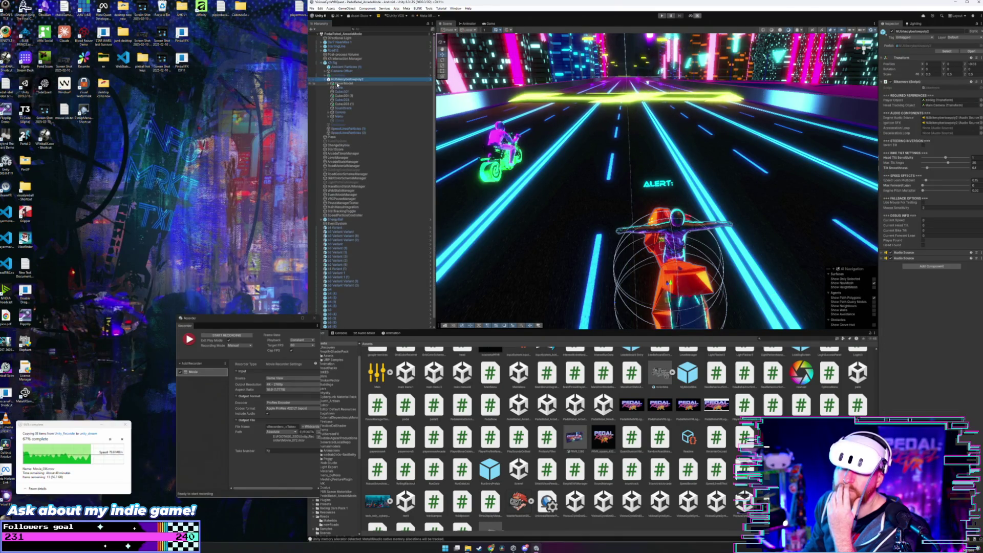
click(344, 83)
click(891, 31)
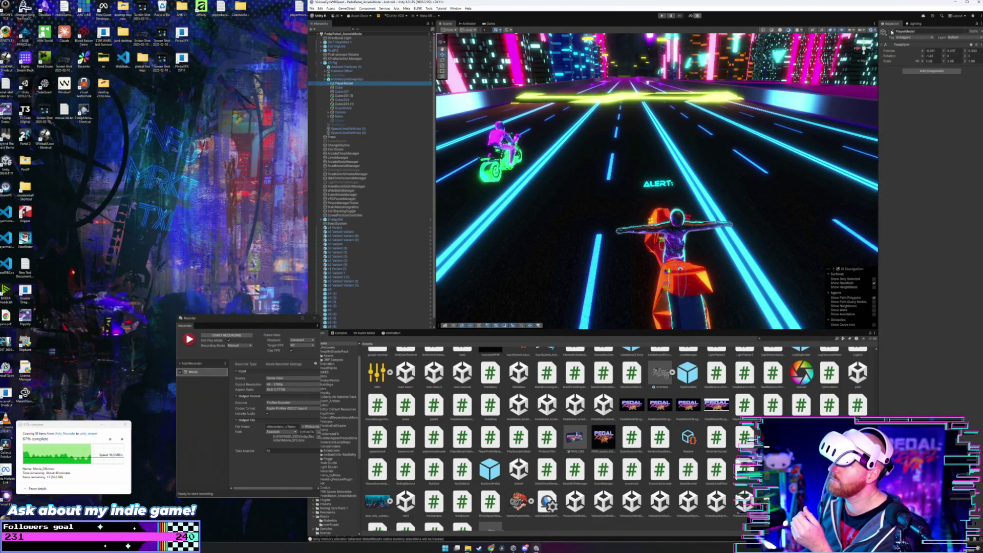
Zoom the Scene view in close behind the red bike
scroll(724, 242, up, 5)
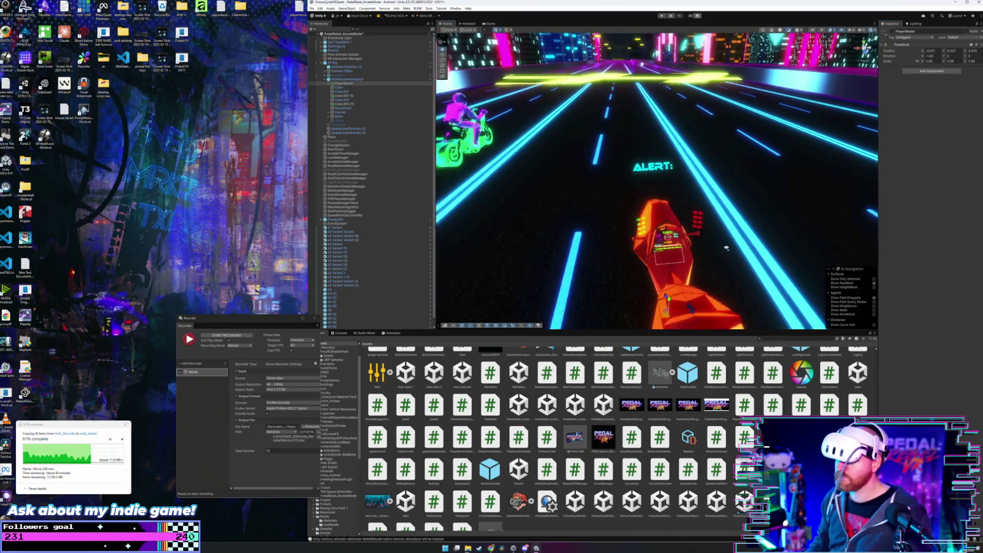
scroll(714, 262, up, 6)
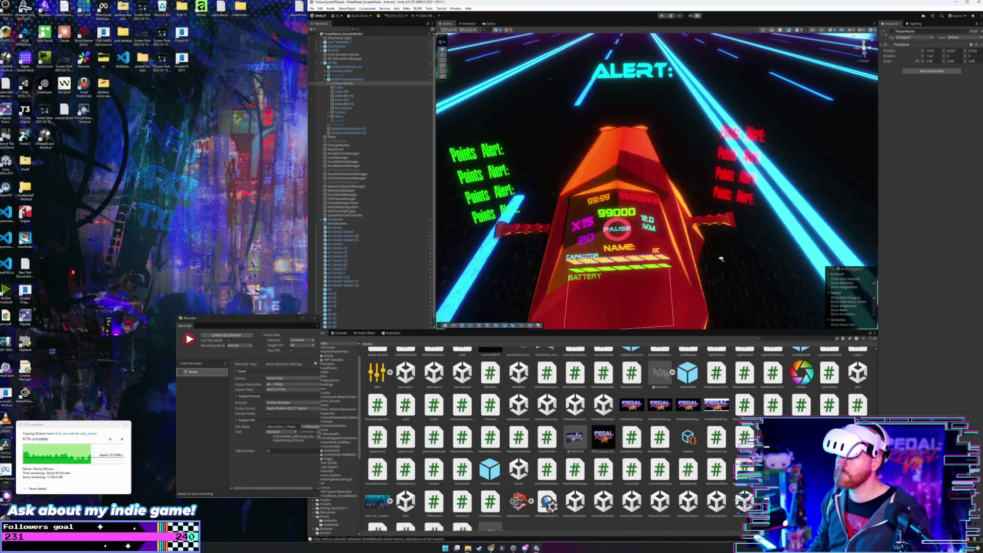
scroll(720, 256, down, 6)
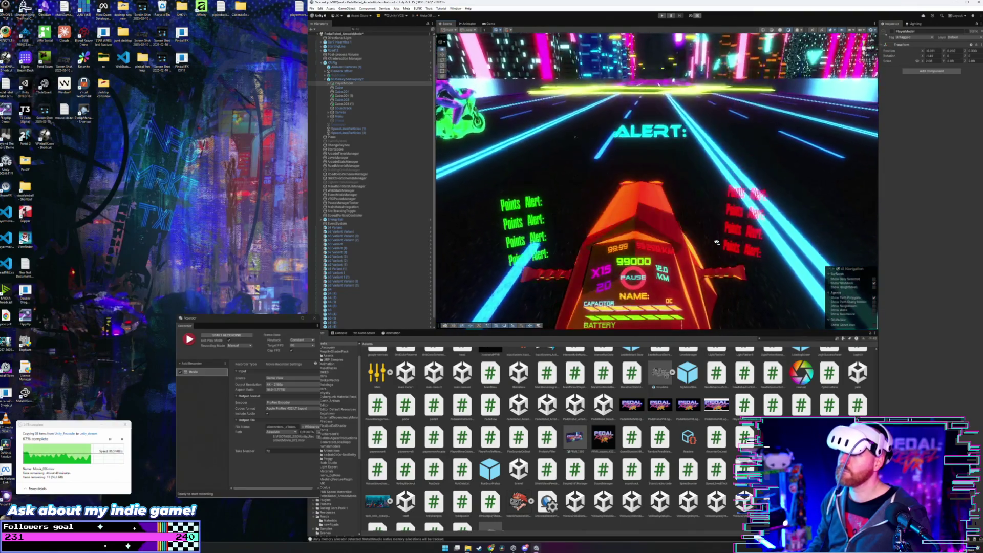
mouse_move(712, 266)
mouse_down()
mouse_move(713, 233)
mouse_move(710, 246)
mouse_up()
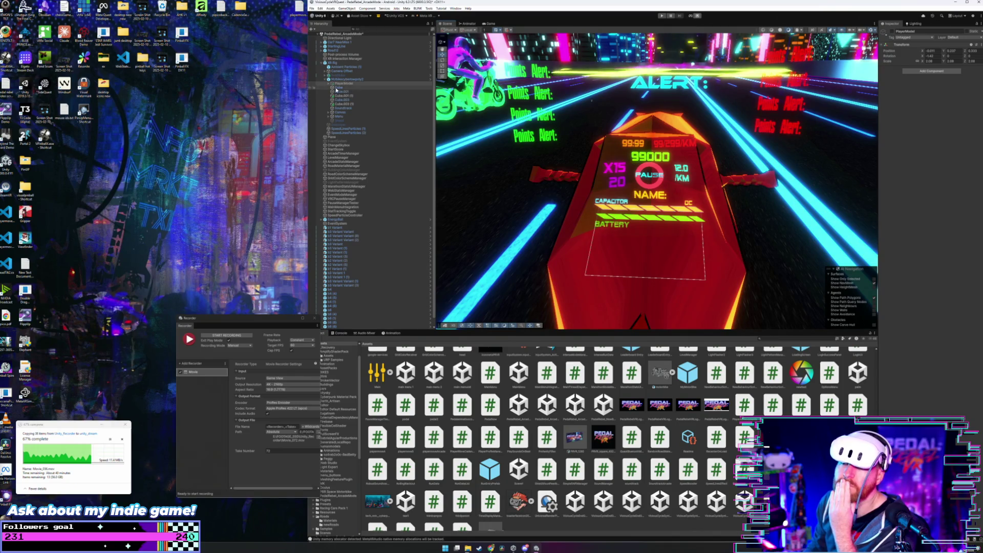
Set the Canvas Speed text colour to pink FF61B1
click(328, 113)
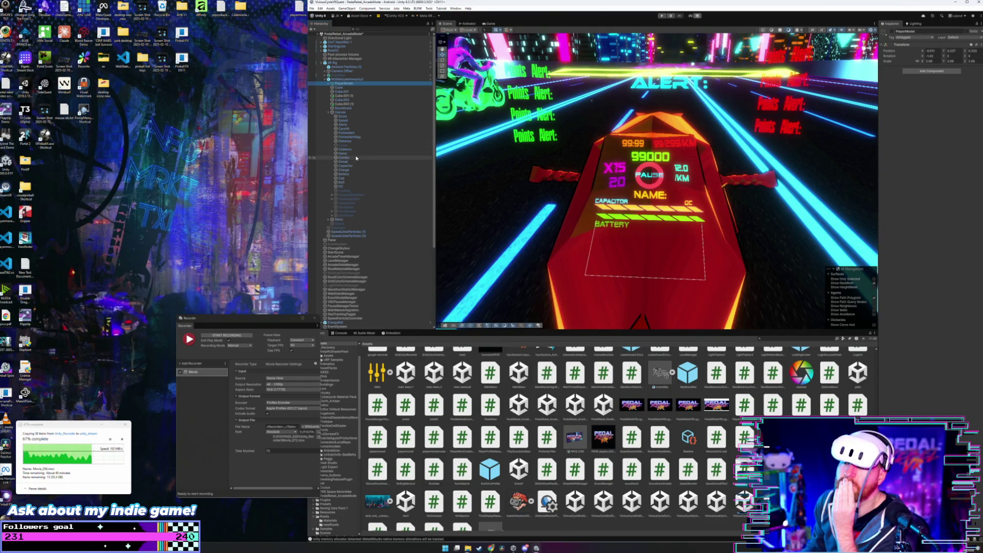
click(361, 121)
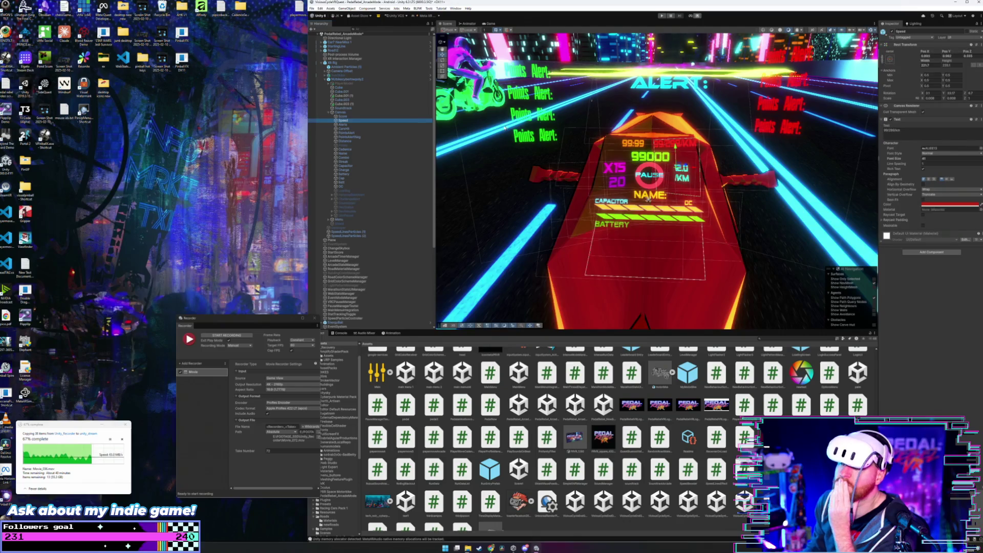
click(940, 207)
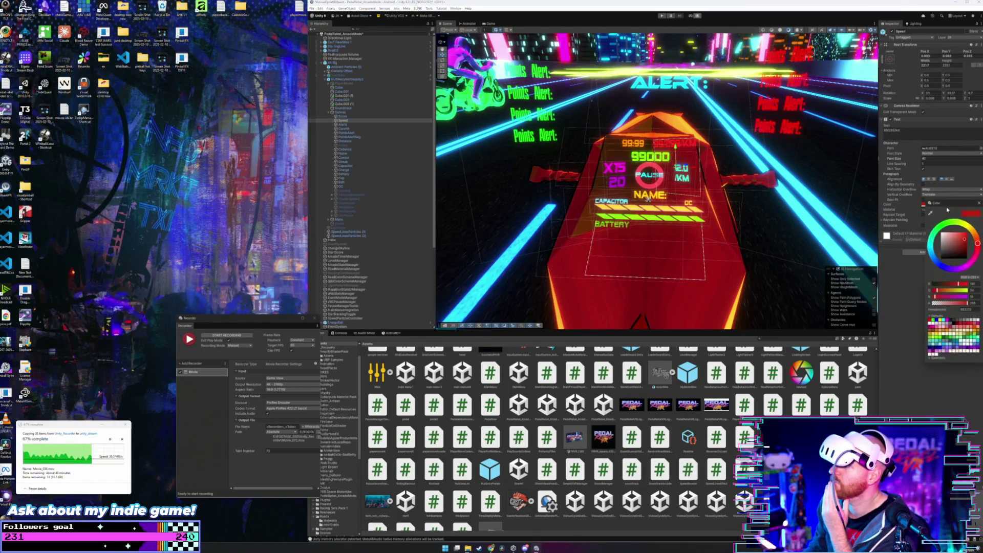
mouse_move(955, 240)
mouse_down()
mouse_move(953, 228)
mouse_move(975, 259)
mouse_up()
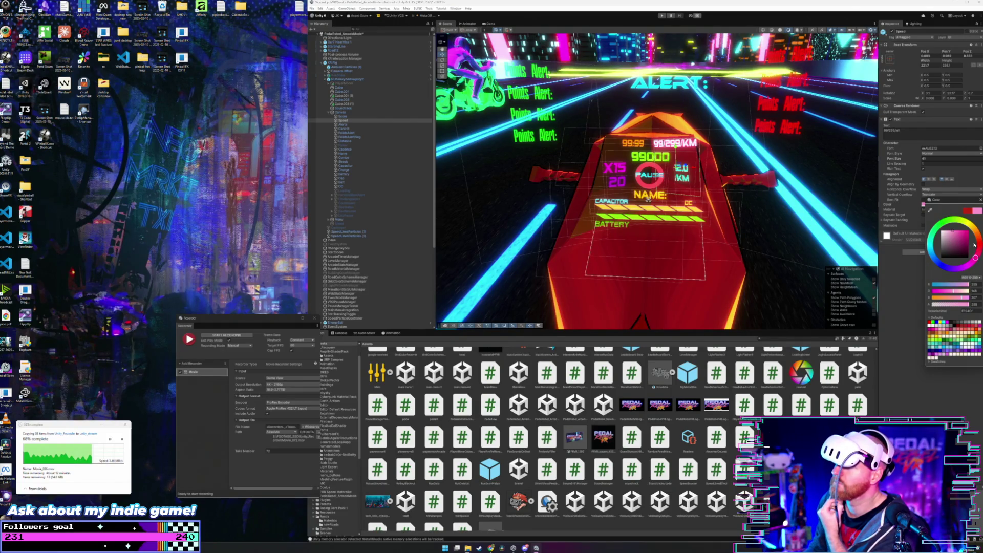
drag(961, 236, 959, 234)
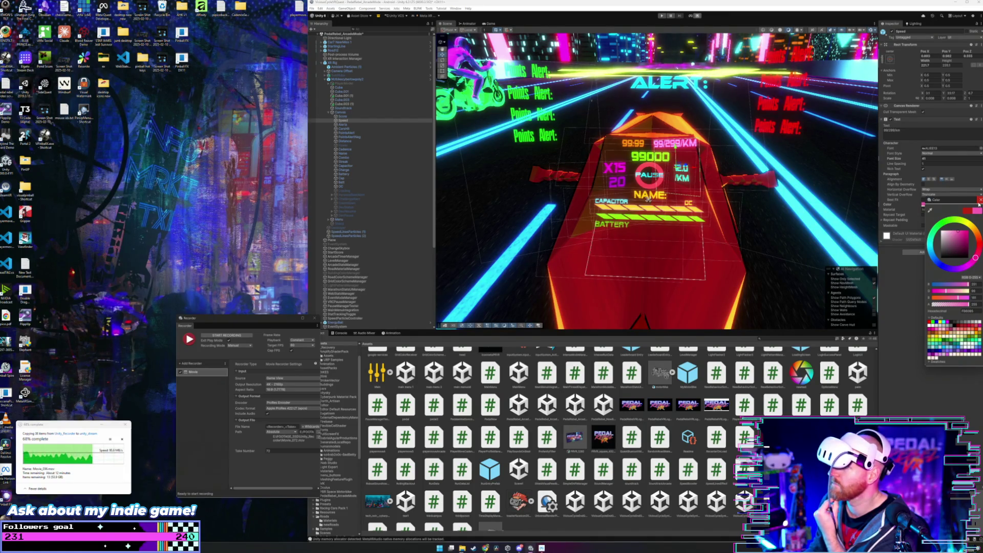
click(978, 200)
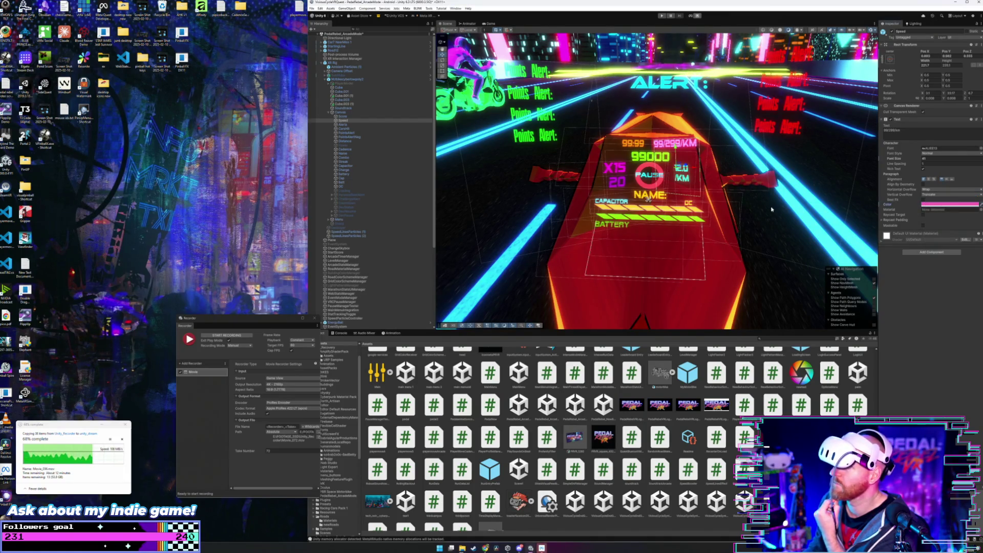
click(350, 185)
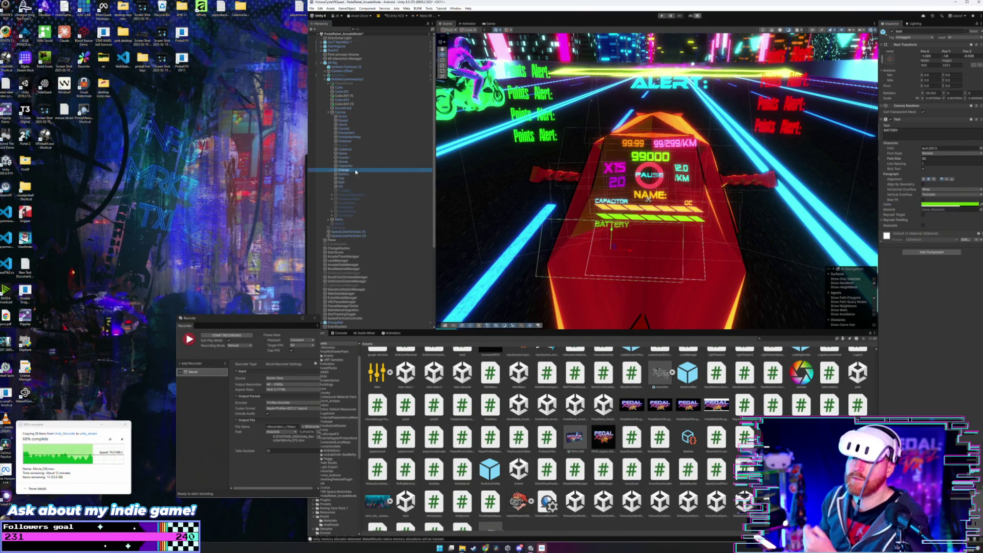
Shift the Menu's Quit button image colour to a blue-purple hue
click(362, 137)
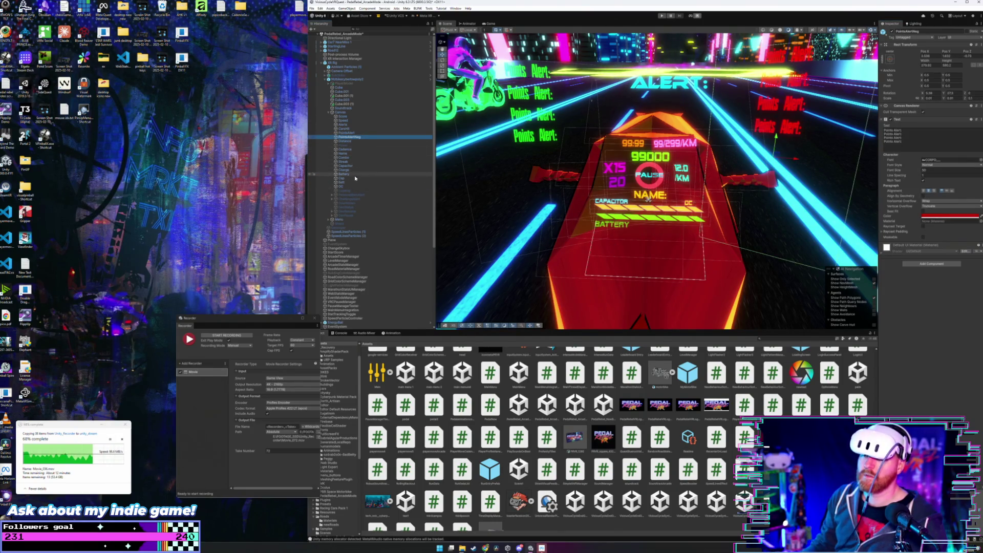
click(329, 220)
click(341, 227)
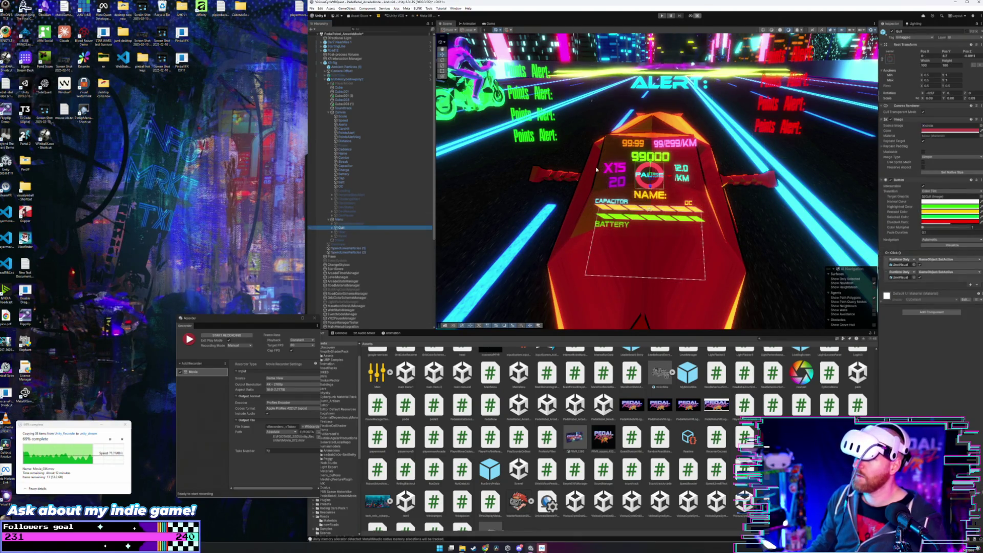
click(949, 131)
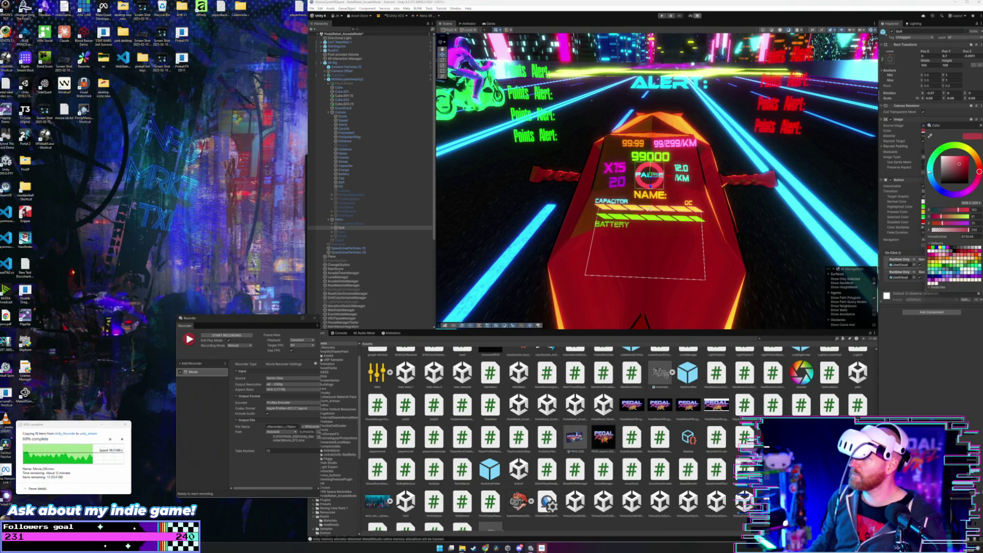
mouse_move(934, 191)
mouse_down()
mouse_move(946, 198)
mouse_move(961, 167)
mouse_up()
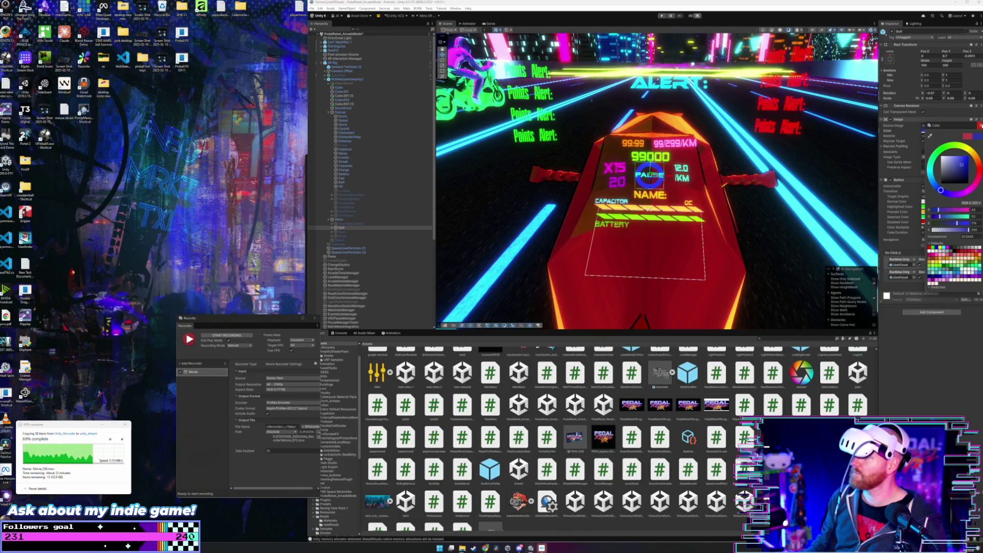
click(980, 125)
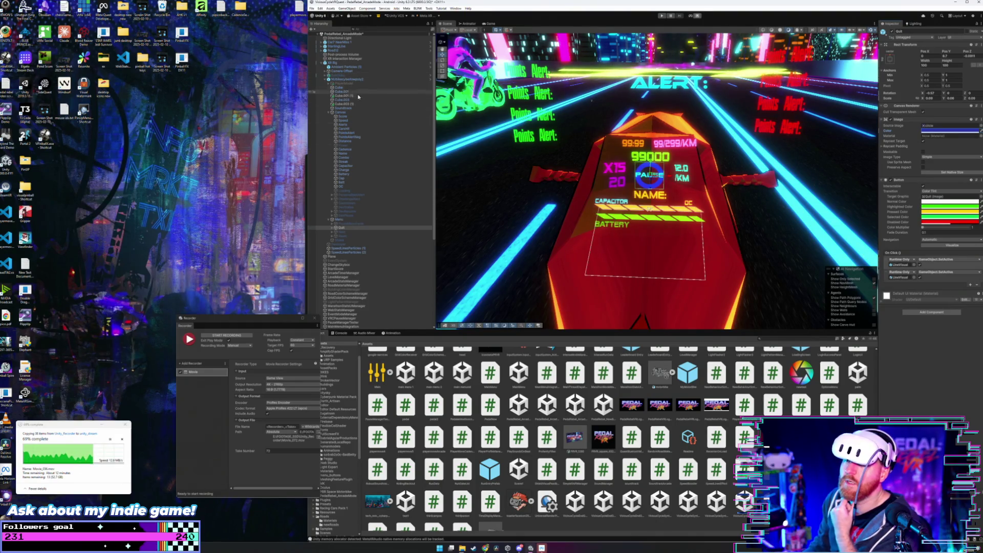
click(363, 113)
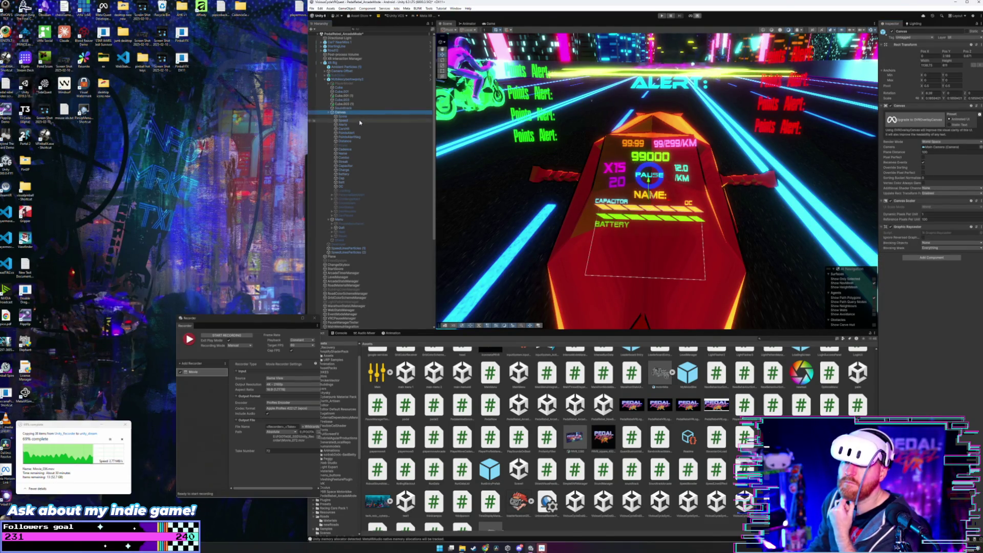
Collapse Canvas, select XR Rig, and start Play mode with Ctrl+P
click(329, 113)
click(352, 81)
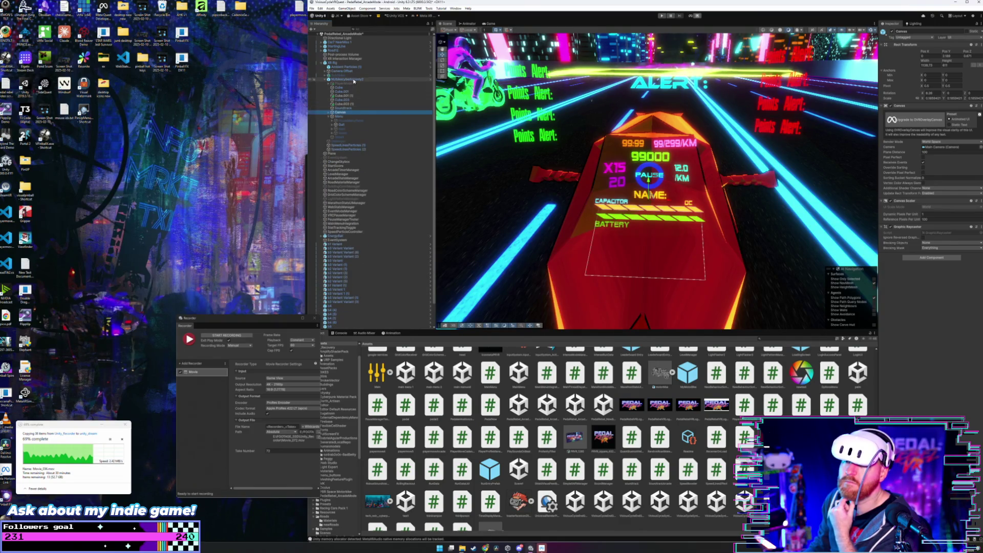
click(337, 62)
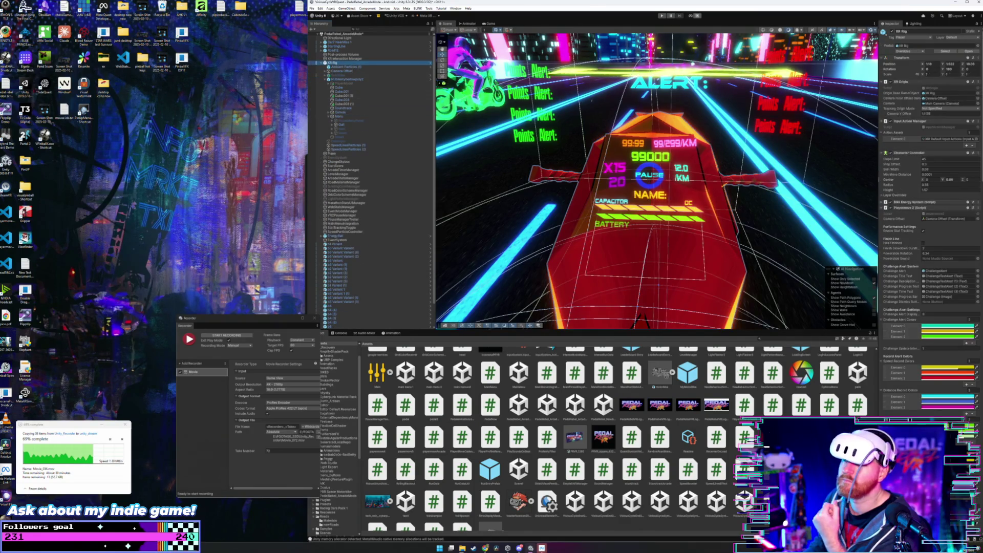
drag(215, 318, 211, 303)
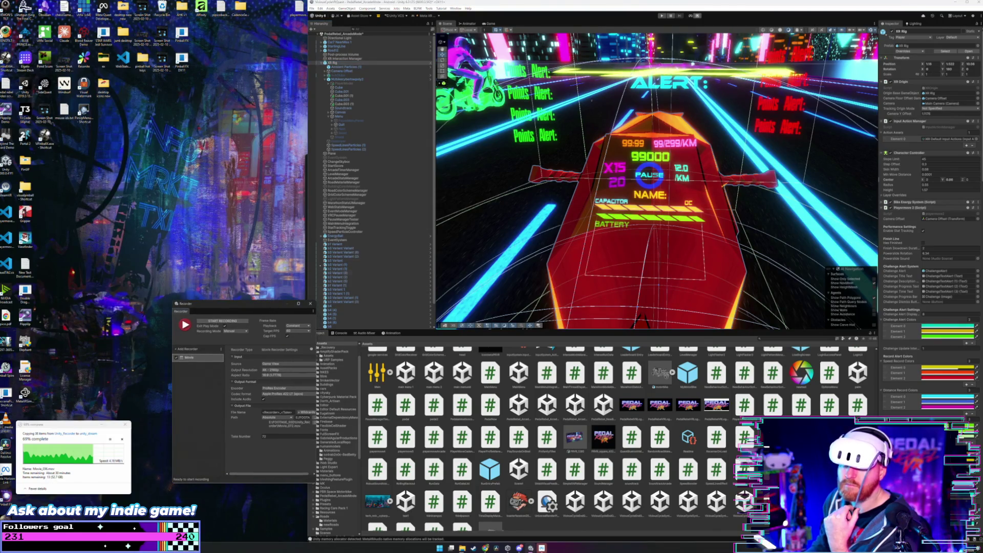
key(ctrl+p)
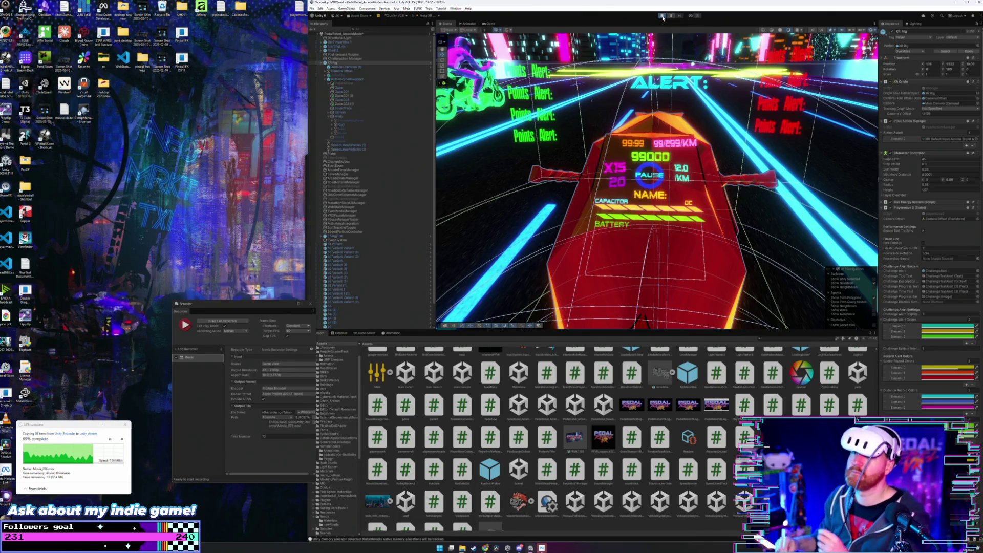
click(663, 17)
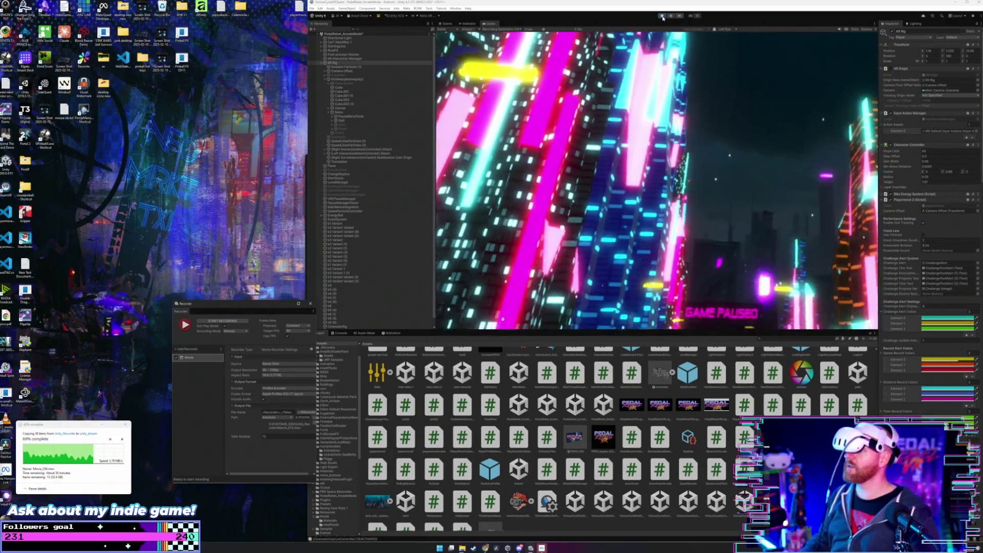
Unpause the running game, test it in VR, then stop Play mode
click(702, 162)
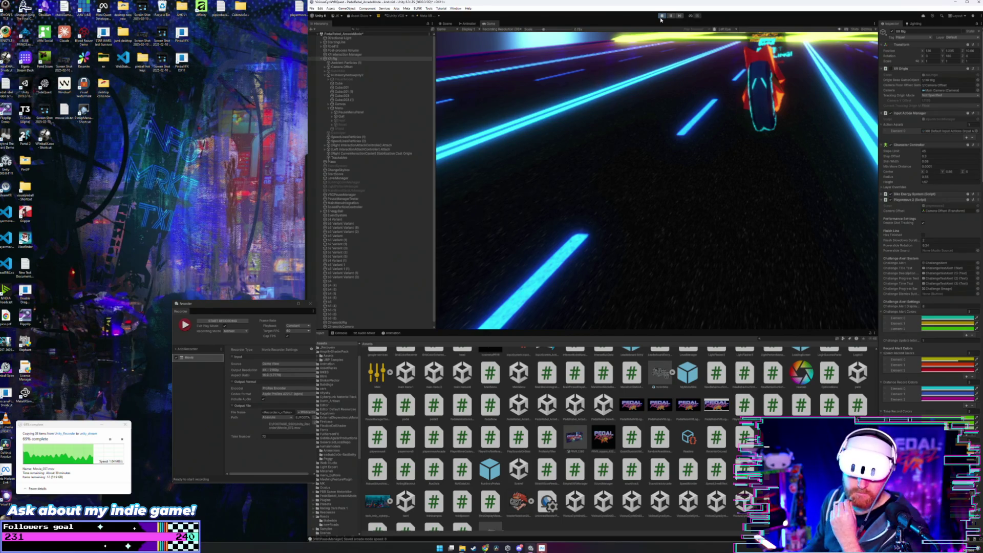
mouse_move(81, 429)
mouse_down()
mouse_move(216, 371)
mouse_move(88, 413)
mouse_up()
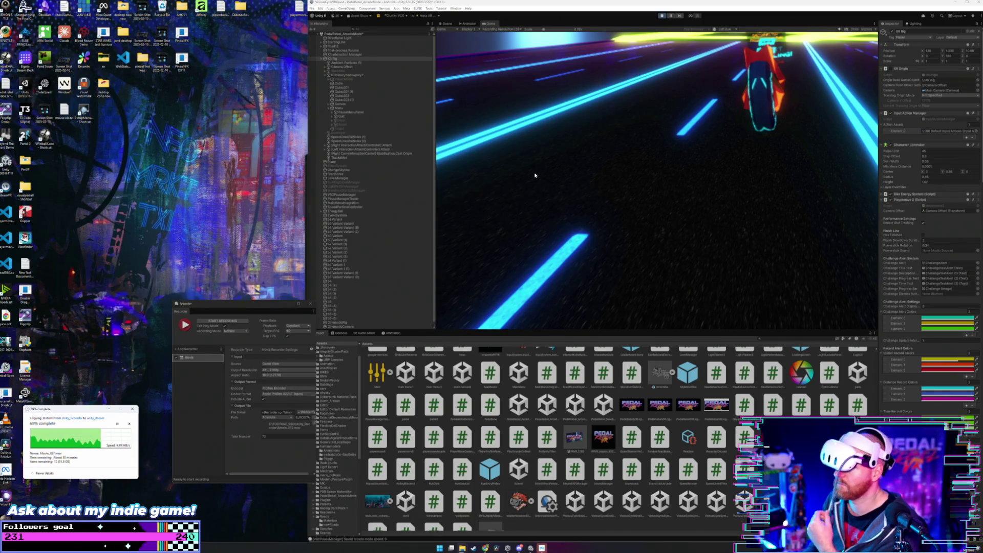
click(661, 16)
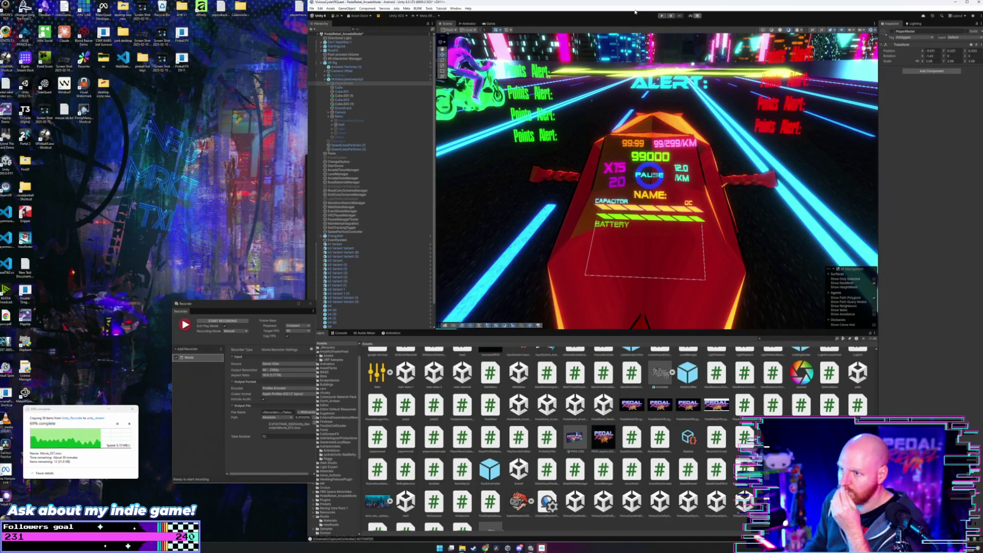
Inspect VRCPauseManager and the CinematicRig capture controller, then reselect XR Rig
click(356, 63)
scroll(366, 205, down, 2)
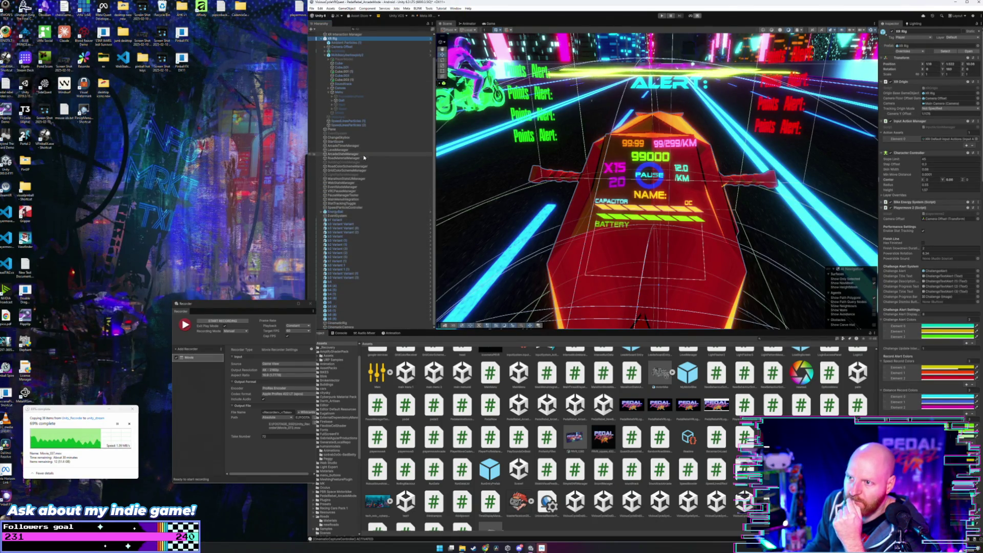
click(366, 191)
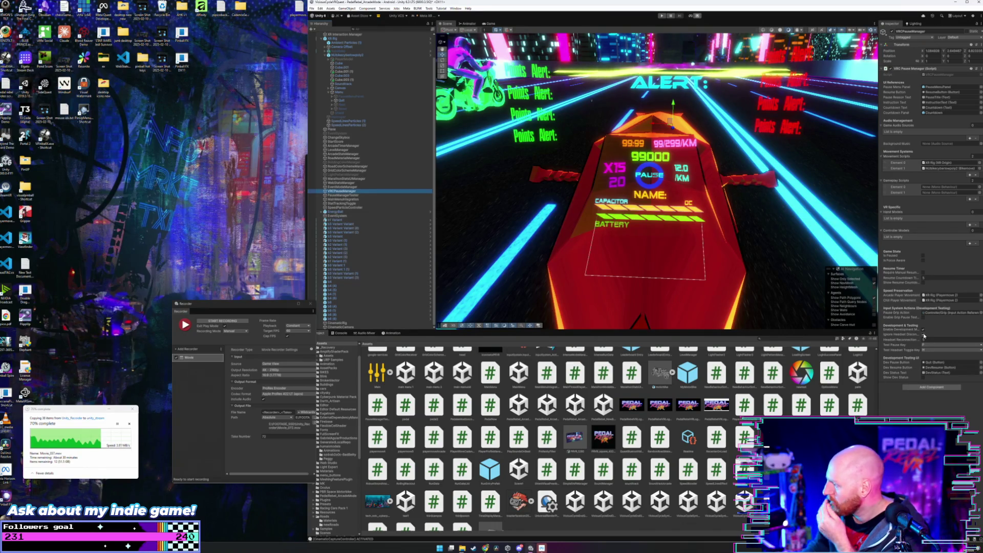
click(611, 285)
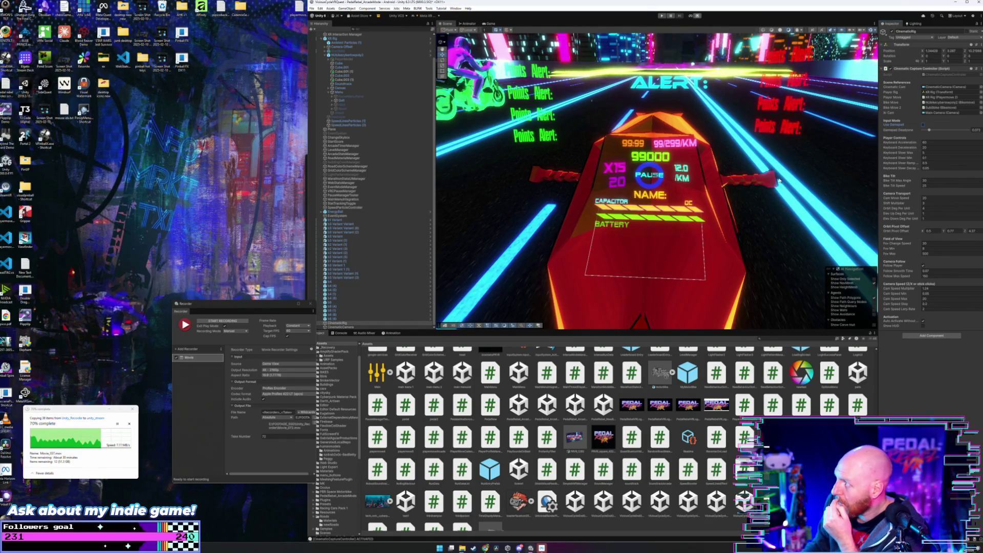
scroll(365, 74, up, 3)
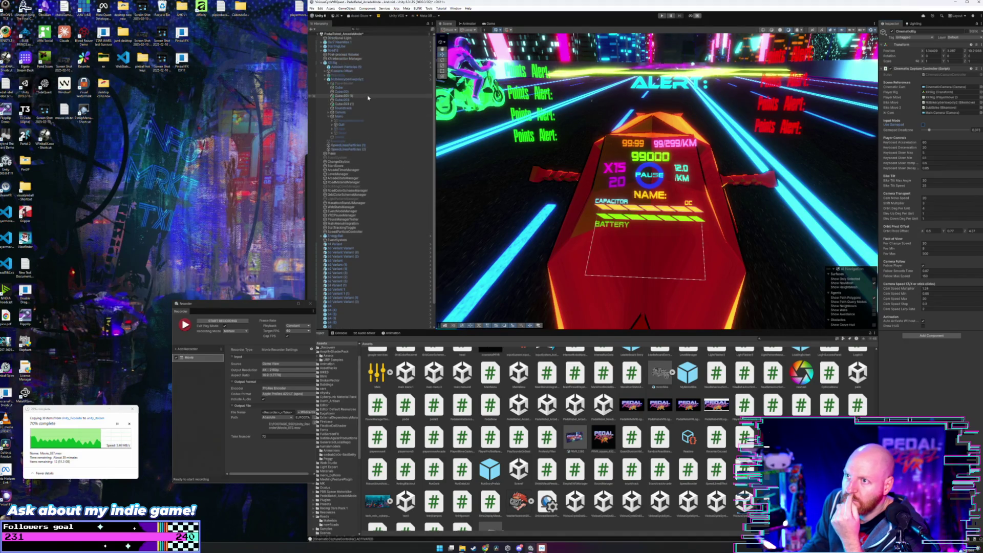
click(363, 63)
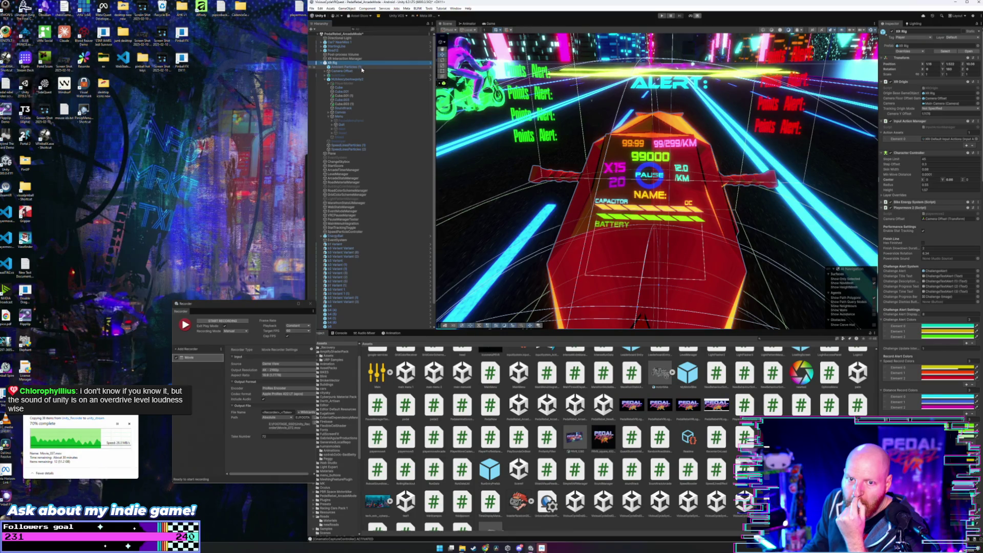
key(XF86AudioLowerVolume)
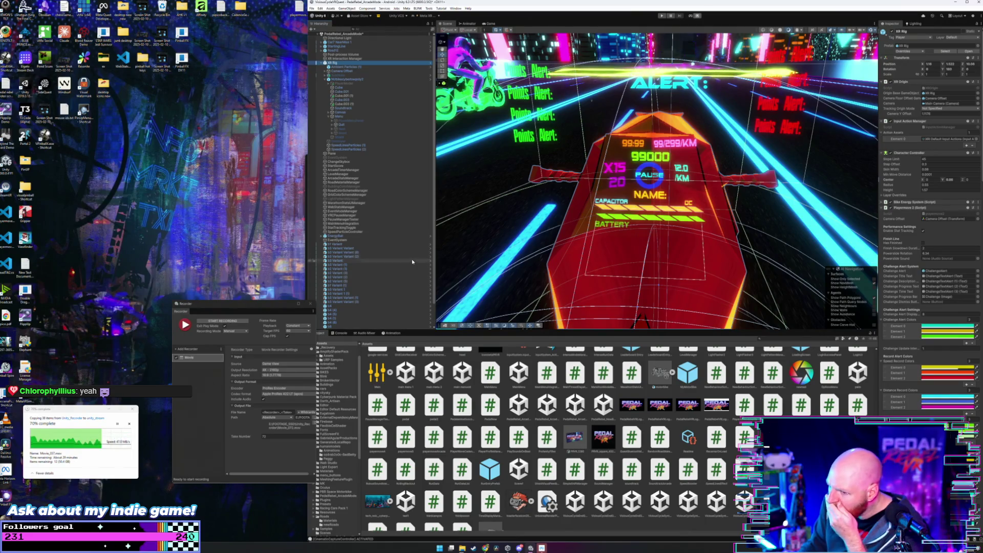
Move the Recorder window aside, dismiss the File menu, and show the Audio Mixer in the bottom panel
drag(265, 307, 239, 330)
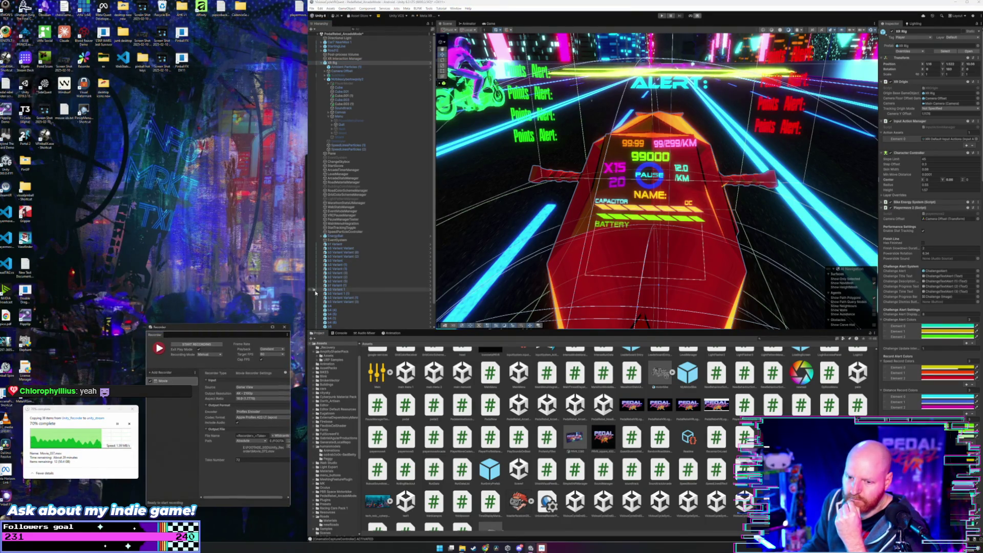
click(466, 6)
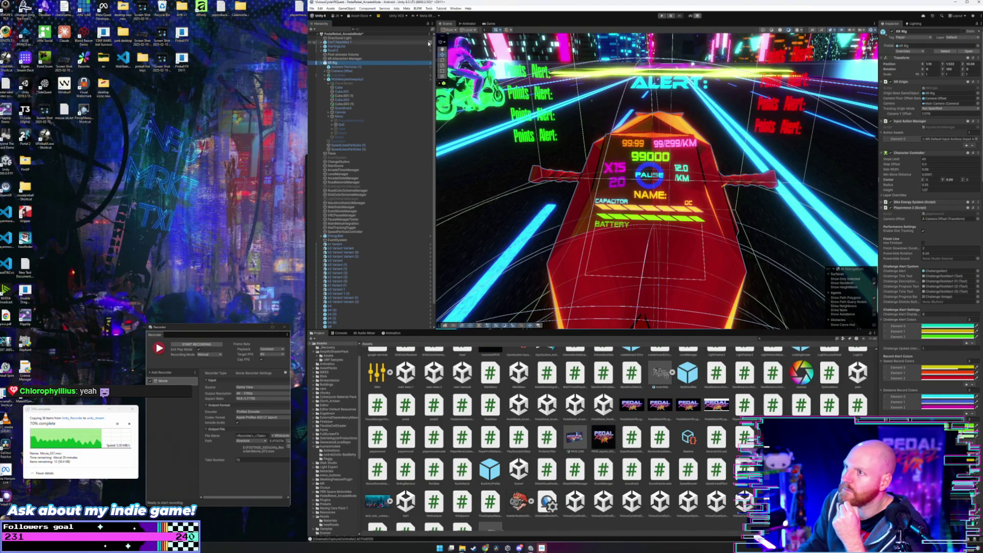
click(311, 9)
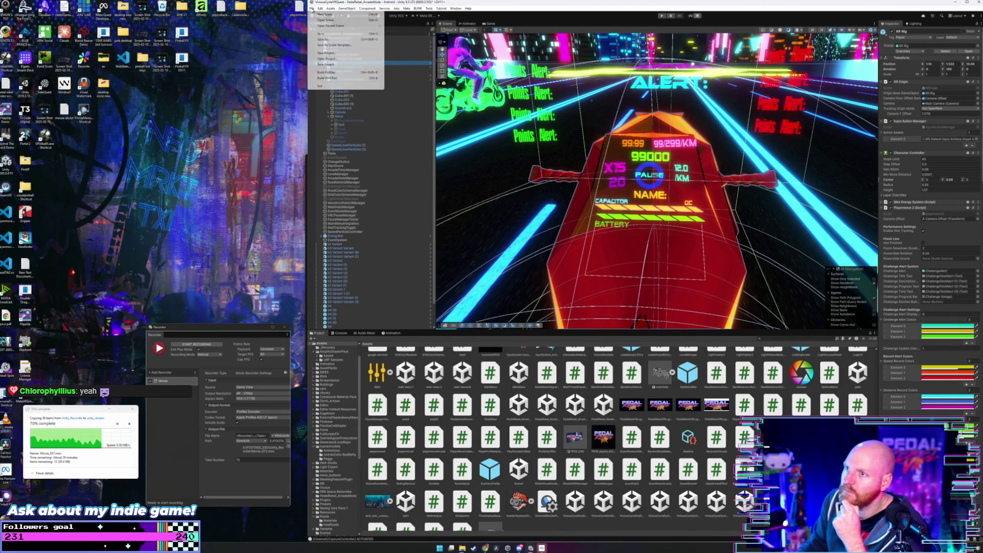
click(312, 9)
click(311, 9)
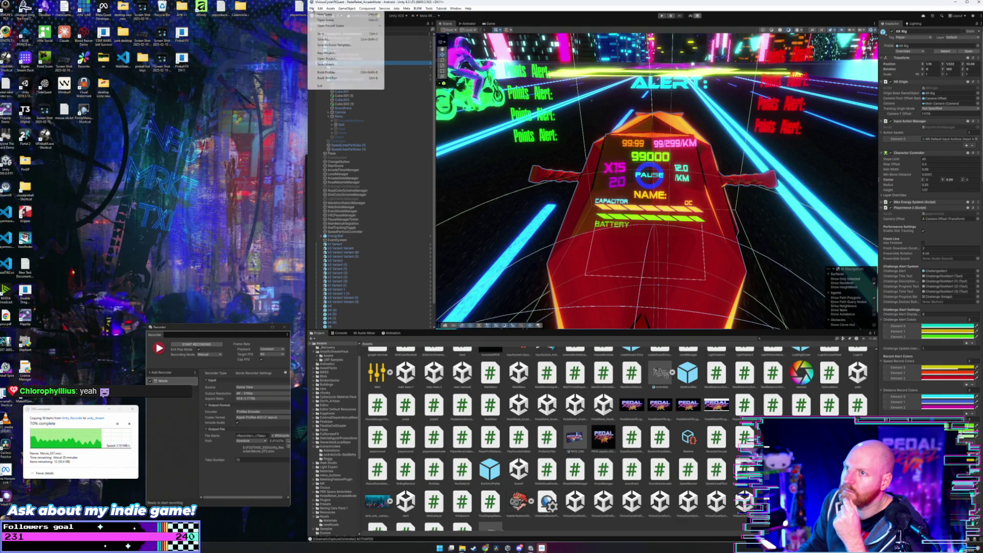
click(328, 65)
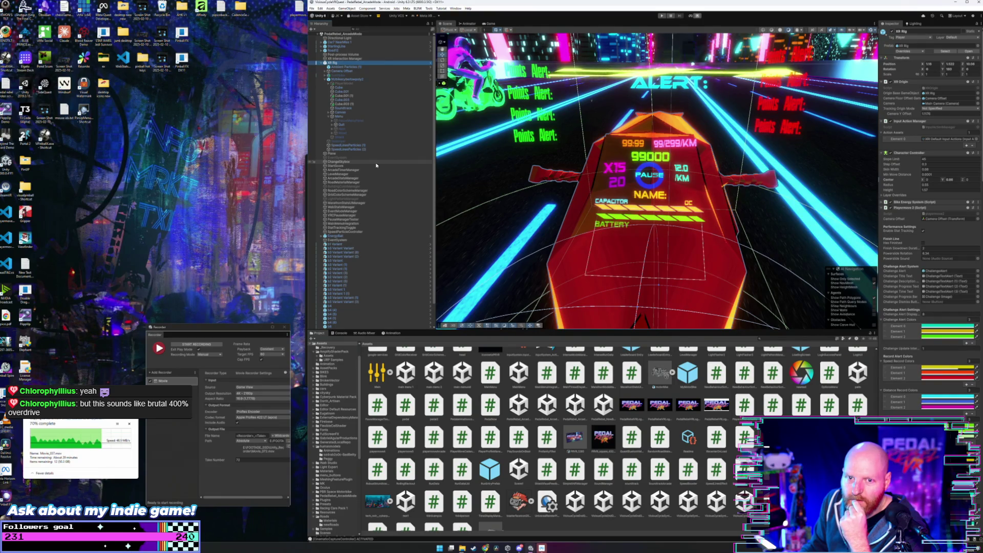
scroll(369, 230, down, 2)
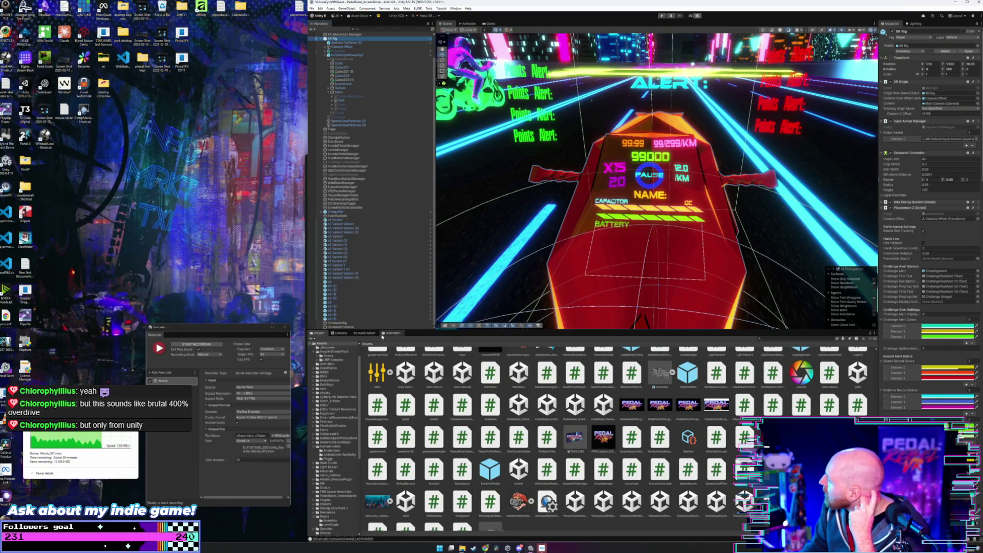
click(365, 332)
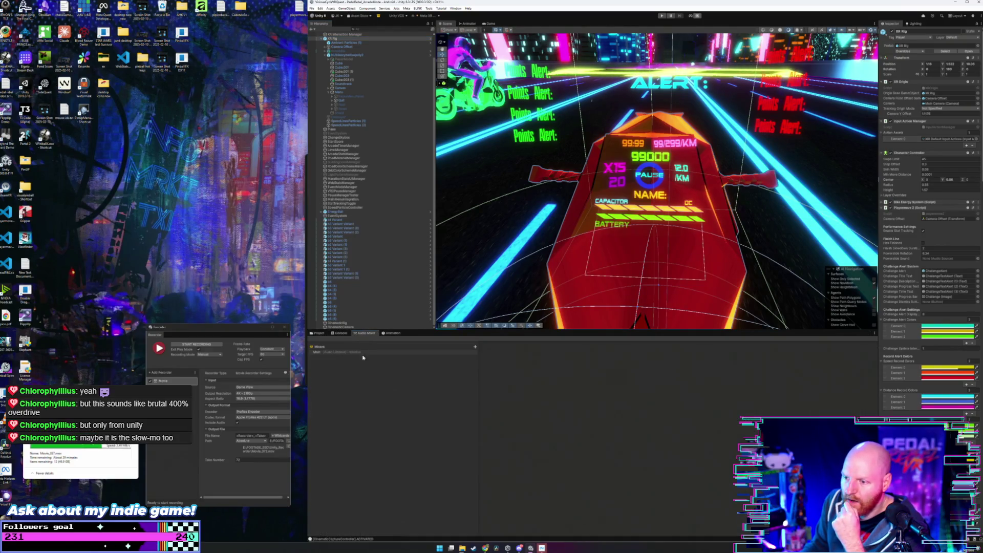
Display the Main mixer's Master, Music, SFX, Ambience and Bike strips, select XR Rig, and enter Play mode
click(345, 352)
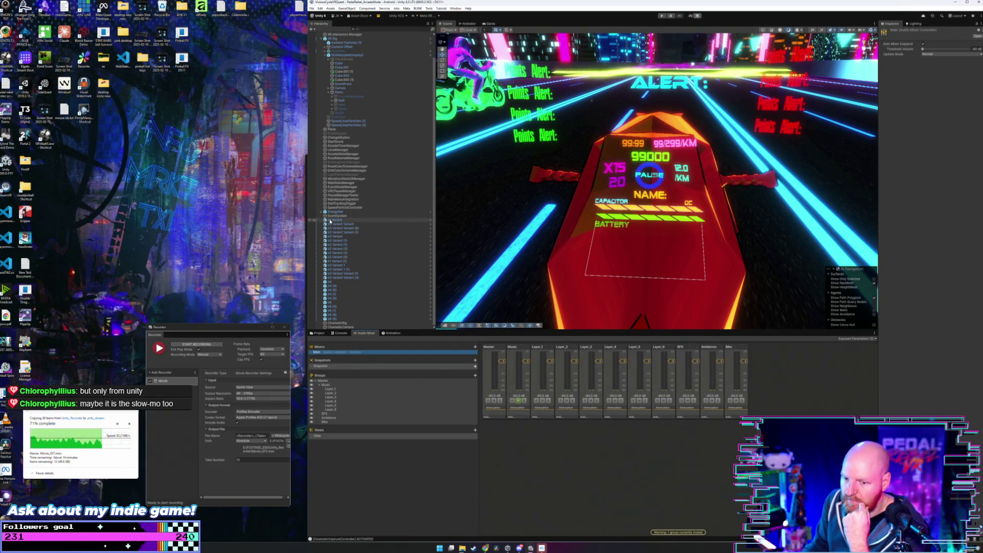
scroll(359, 72, up, 2)
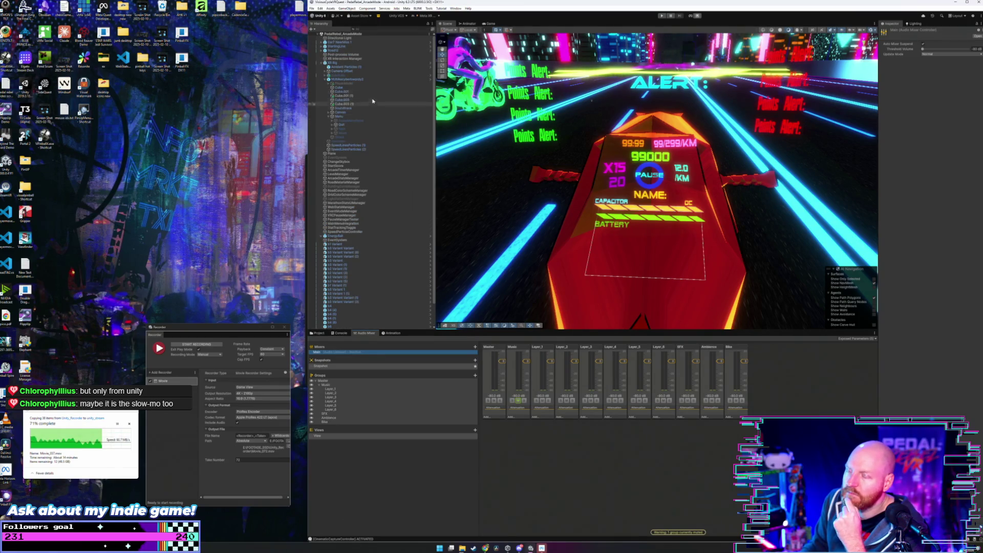
click(359, 63)
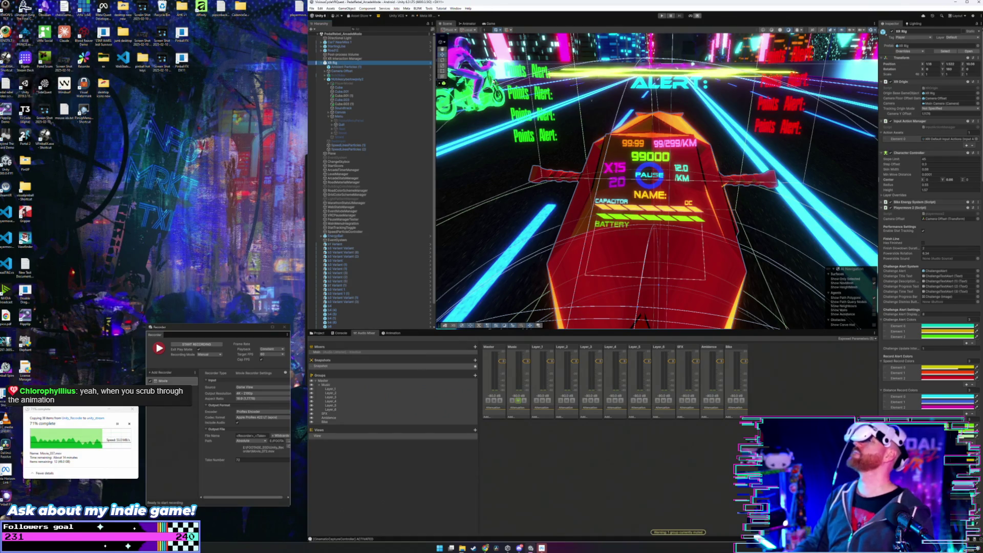
click(661, 16)
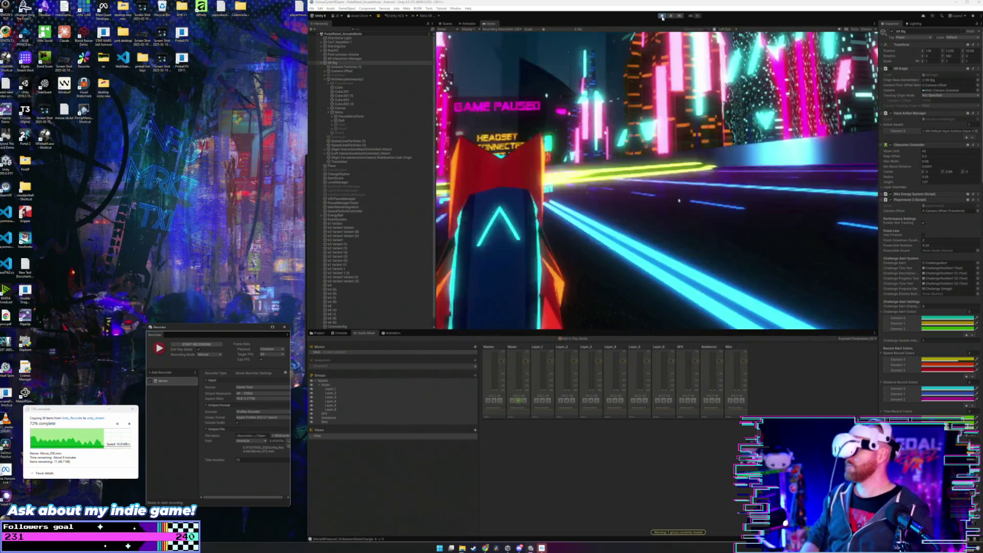
Stop the VR play-mode test after trying it in the headset
click(662, 16)
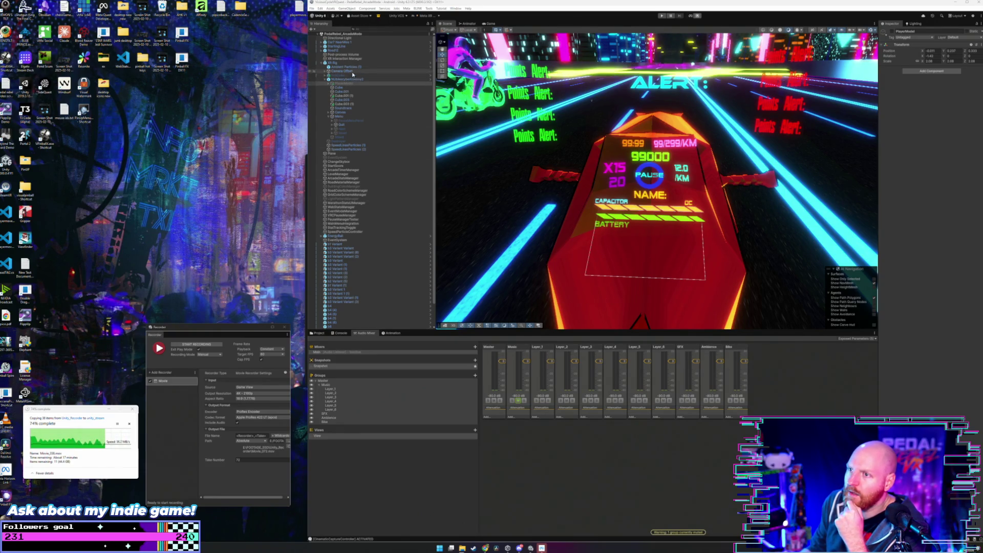
Select the Main Camera under CinematicRig's Camera Offset and frame it in the Scene view
scroll(360, 247, down, 2)
click(342, 323)
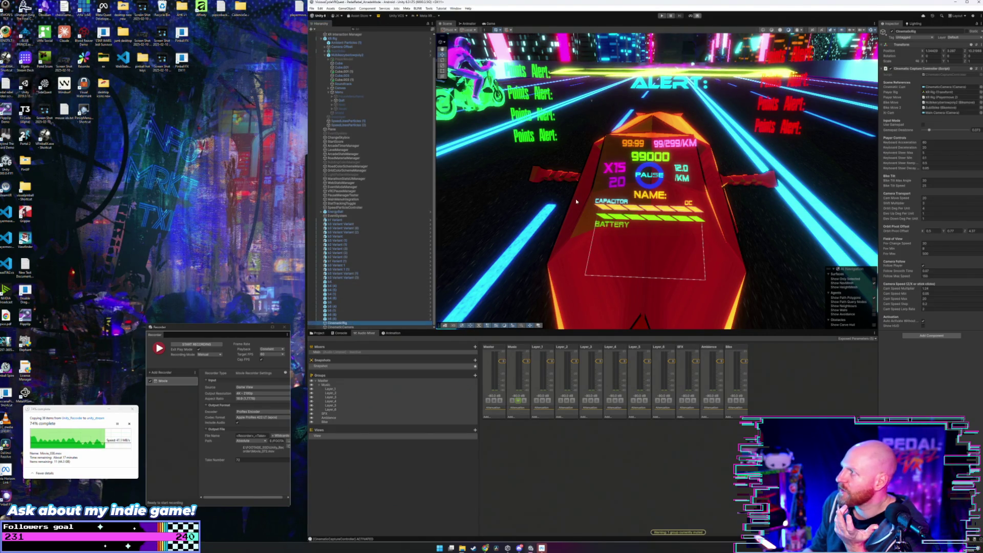
click(344, 327)
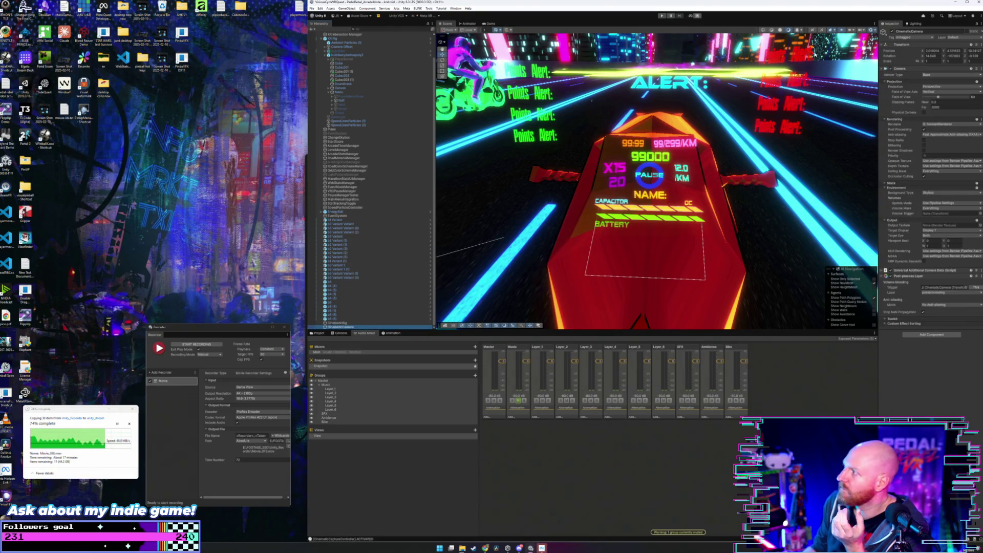
click(367, 333)
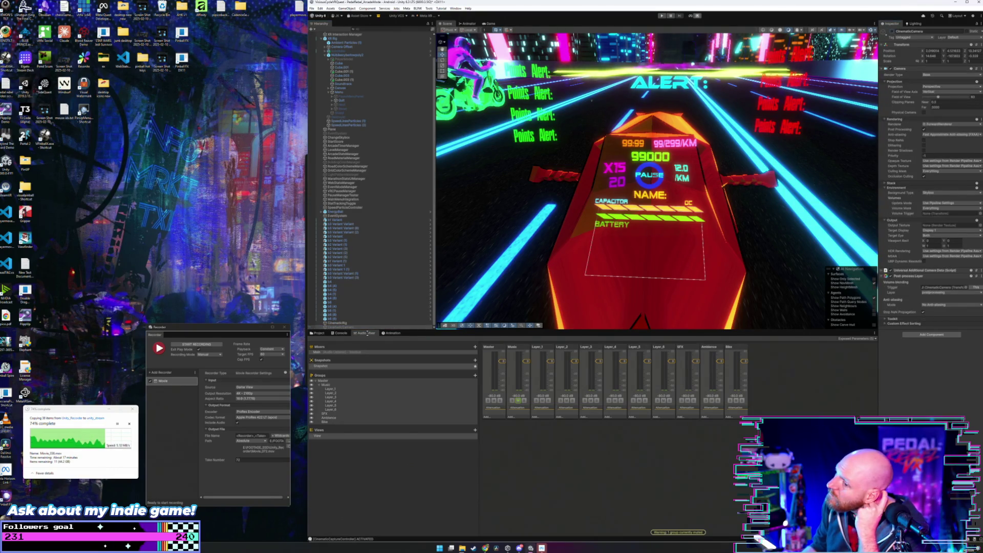
click(355, 324)
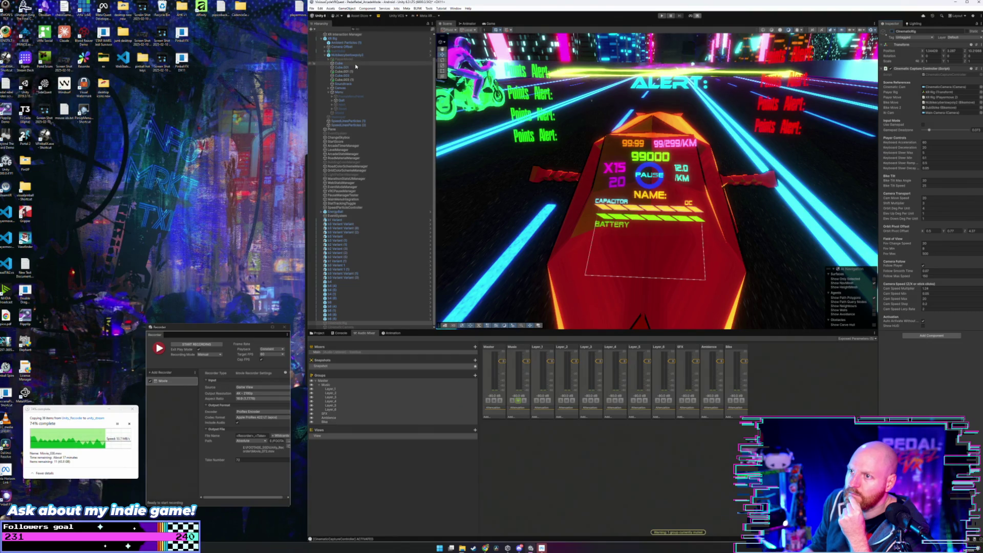
click(328, 46)
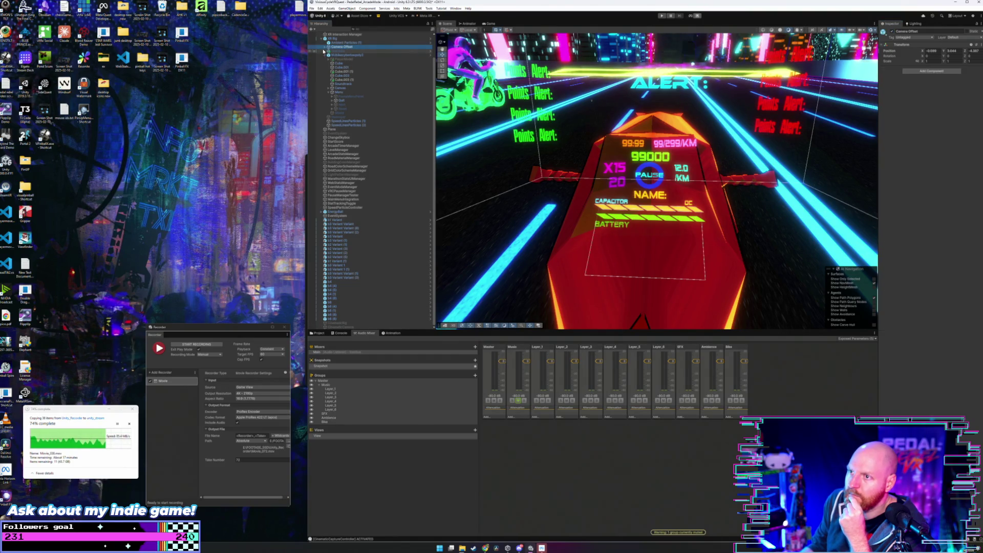
click(325, 47)
click(342, 51)
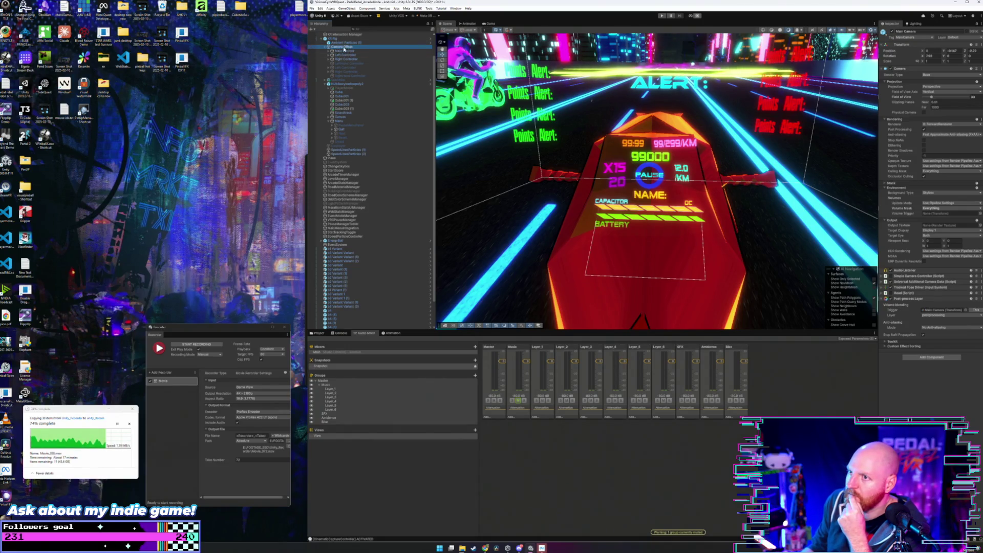
double_click(344, 51)
Set the Main Camera's Transform Position Z to 0 so it sits forward on the bike
scroll(572, 229, up, 5)
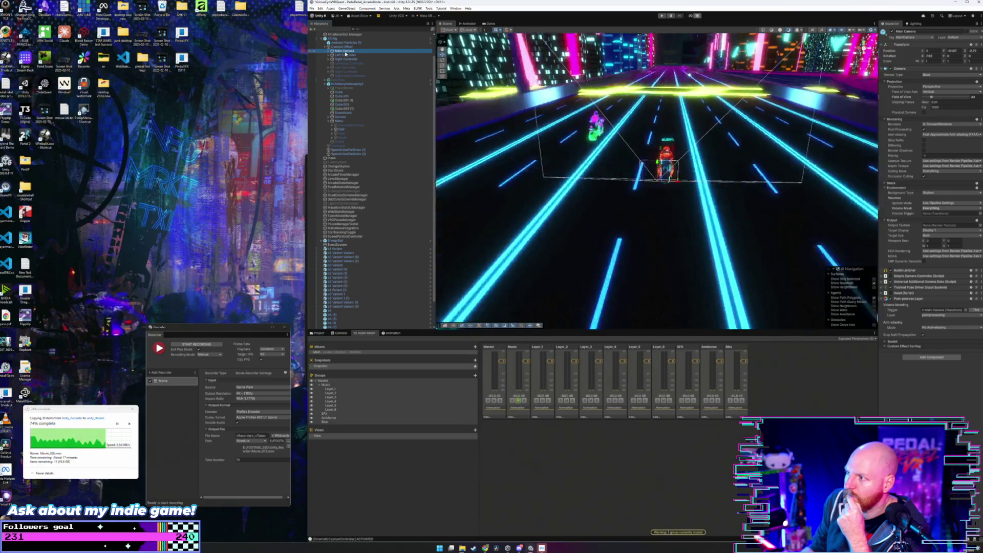
drag(571, 229, 583, 219)
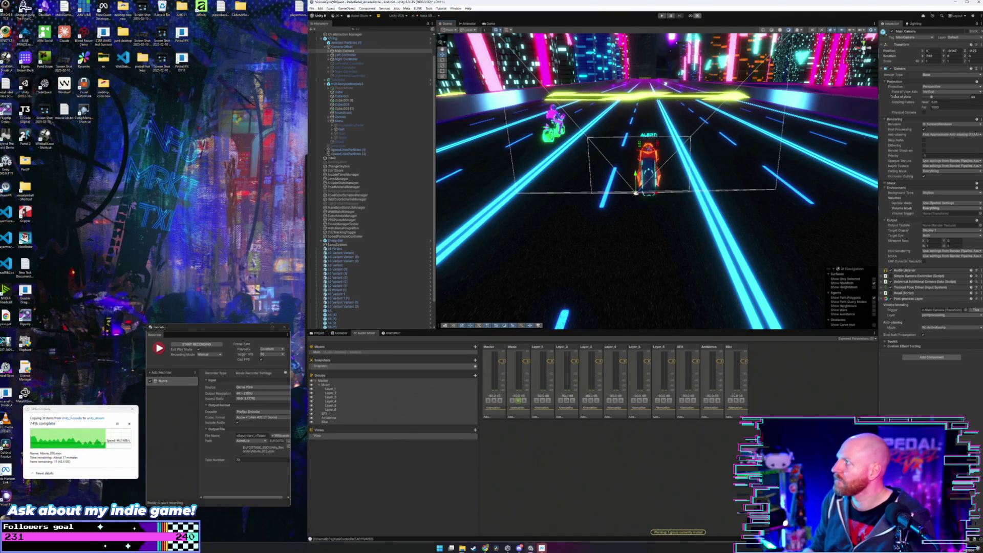
click(971, 51)
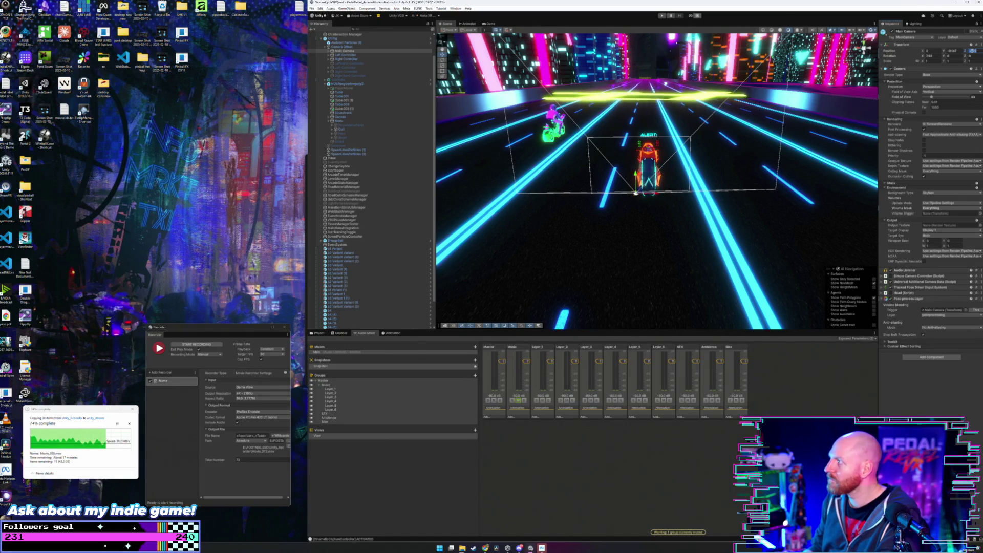
text(0)
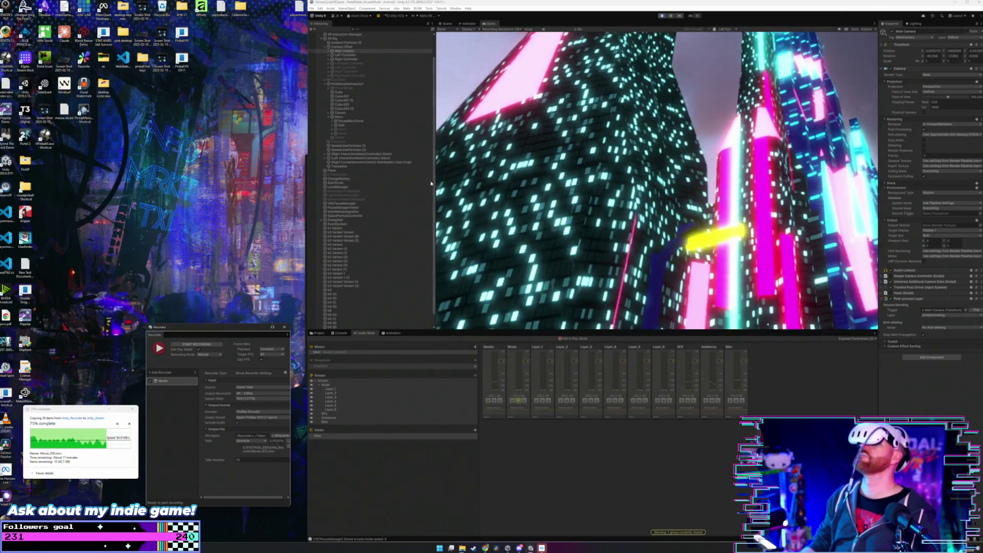
Select Main Camera during play and switch to the Scene view to check the rig's position
scroll(406, 195, up, 2)
click(348, 75)
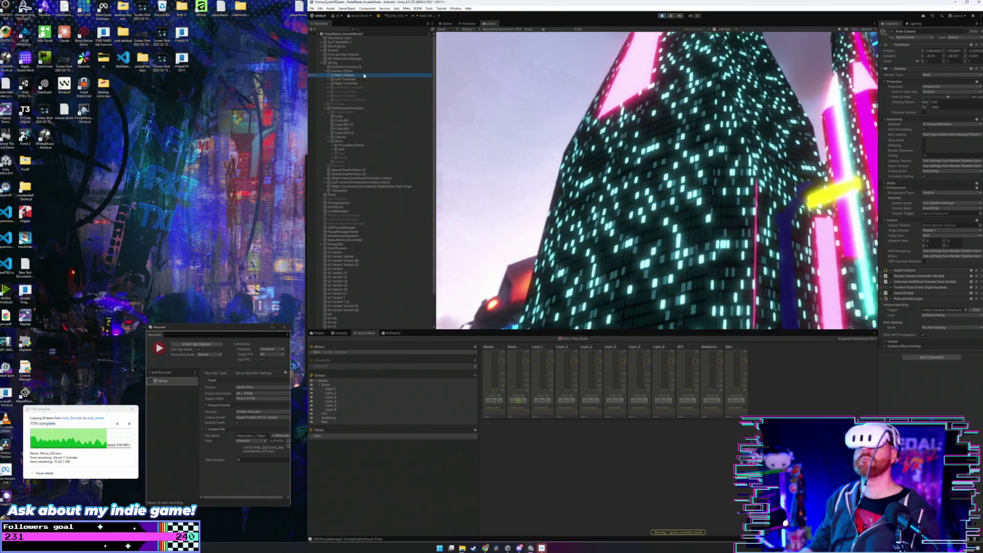
click(442, 24)
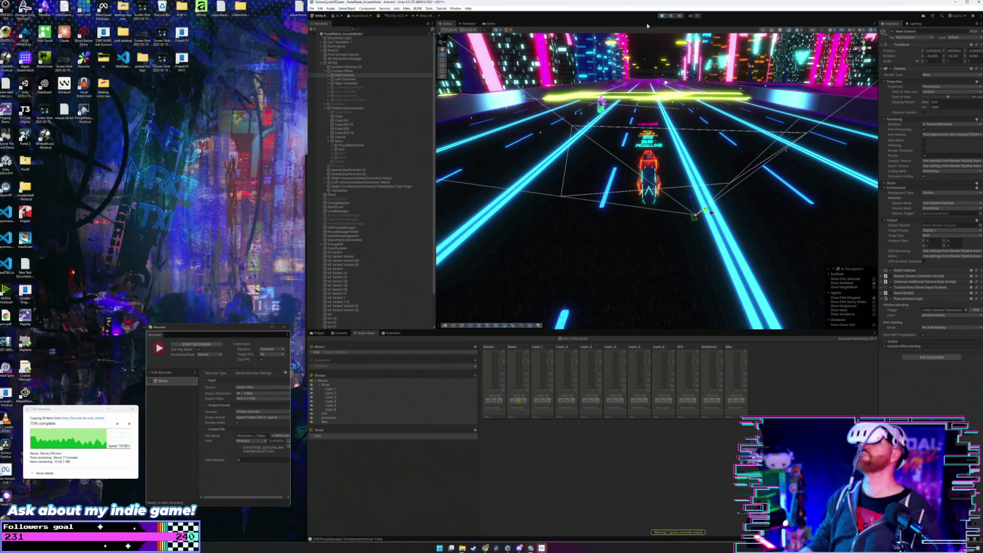
Exit Play mode and scroll through the Hierarchy
click(662, 16)
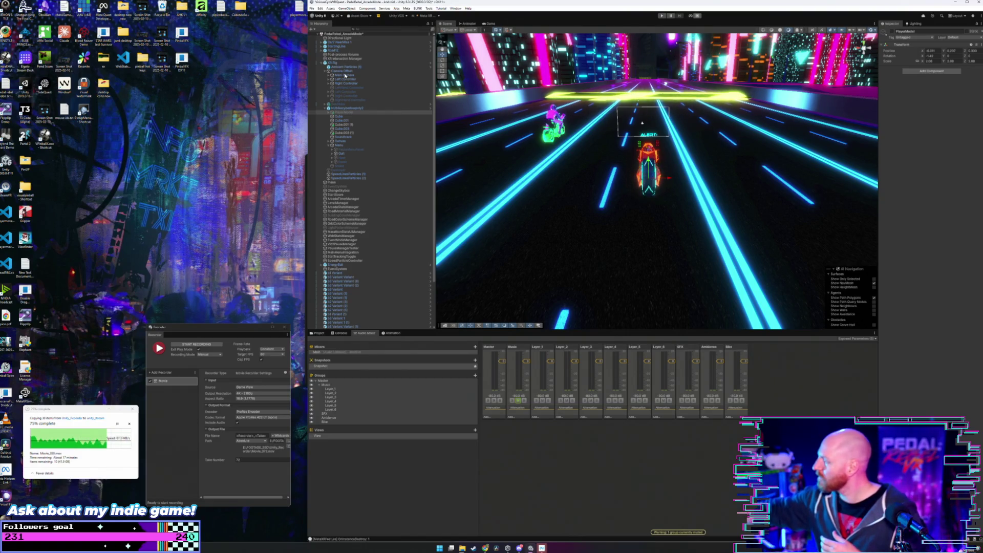
scroll(396, 272, down, 4)
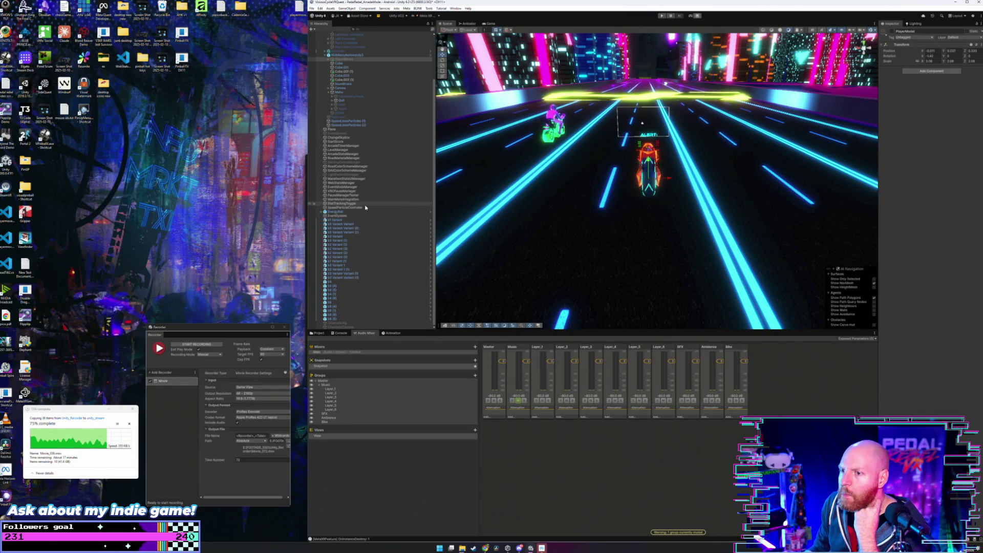
scroll(365, 207, up, 3)
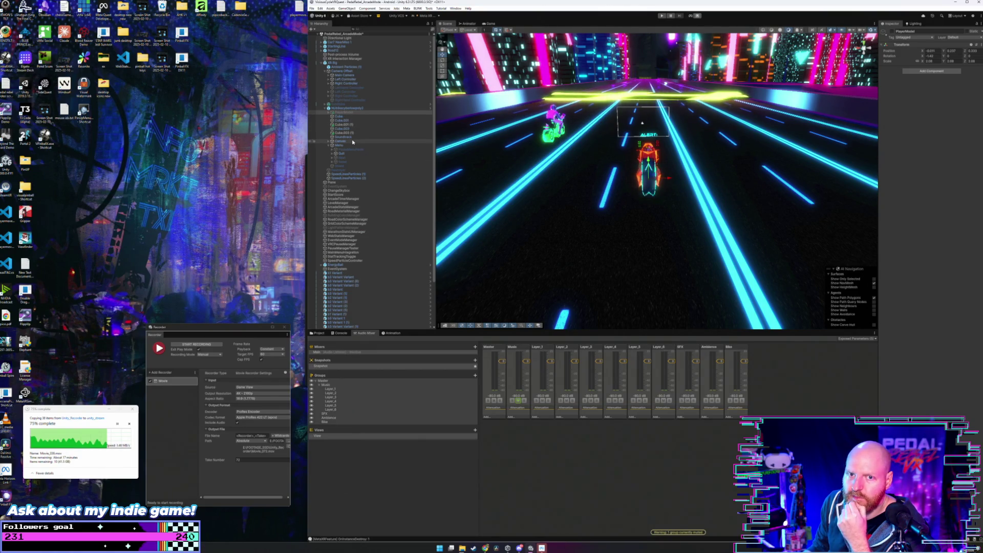
Set Camera Offset Position Z to 0 and drag its Y from 3.044 down to 1.570
click(359, 108)
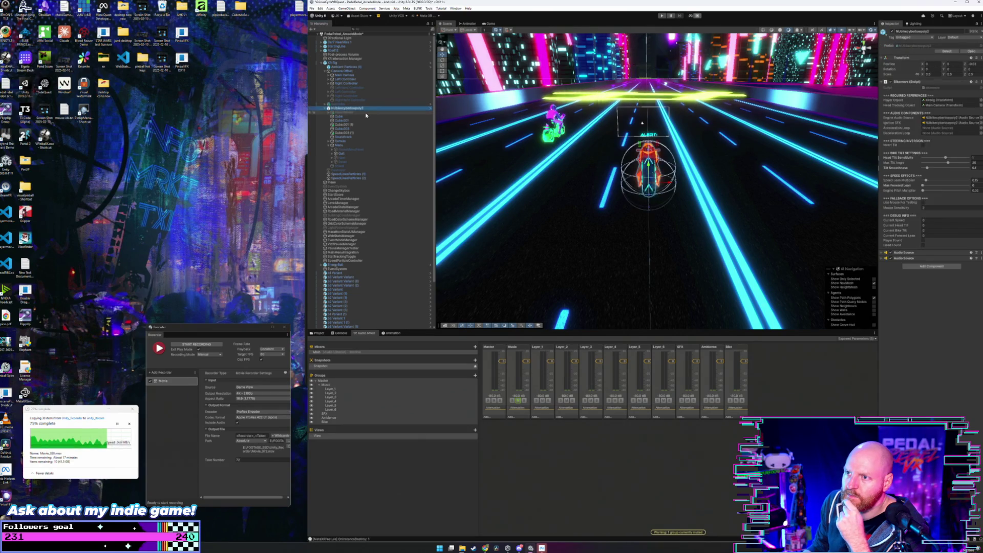
click(371, 105)
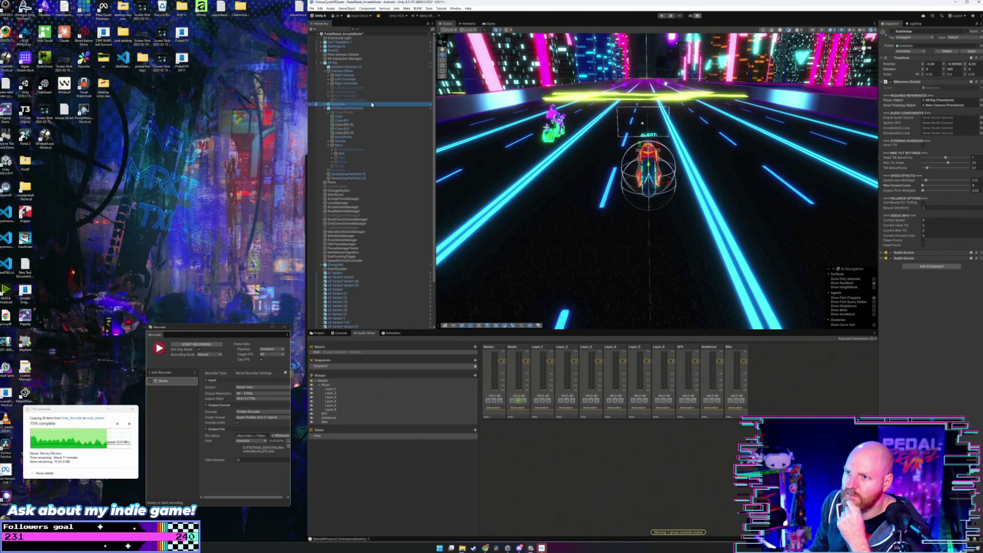
click(356, 72)
click(353, 76)
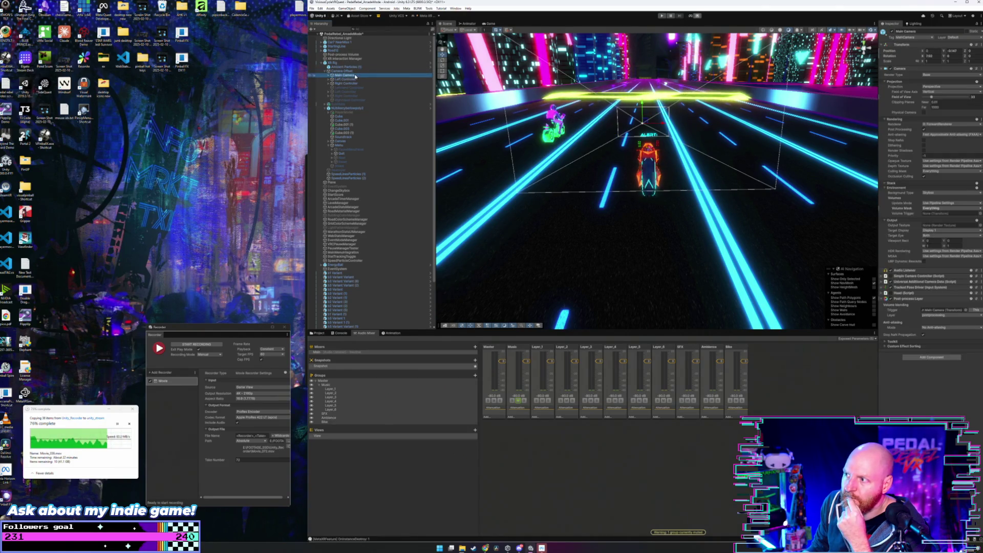
drag(641, 161, 397, 79)
click(358, 71)
mouse_move(661, 220)
mouse_down()
mouse_move(637, 211)
mouse_move(637, 225)
mouse_up()
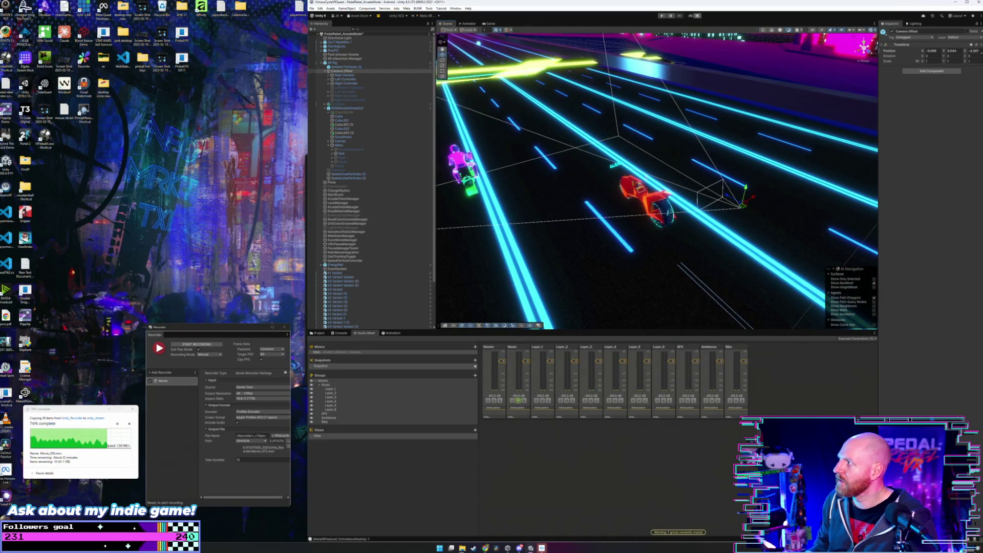
text(0)
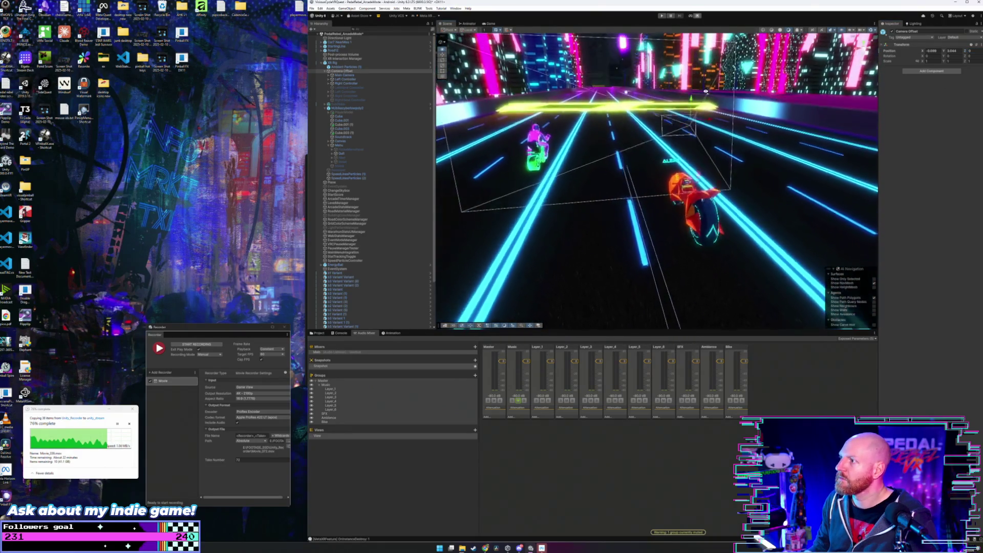
mouse_move(646, 113)
mouse_down()
mouse_move(659, 192)
mouse_move(716, 139)
mouse_move(713, 152)
mouse_up()
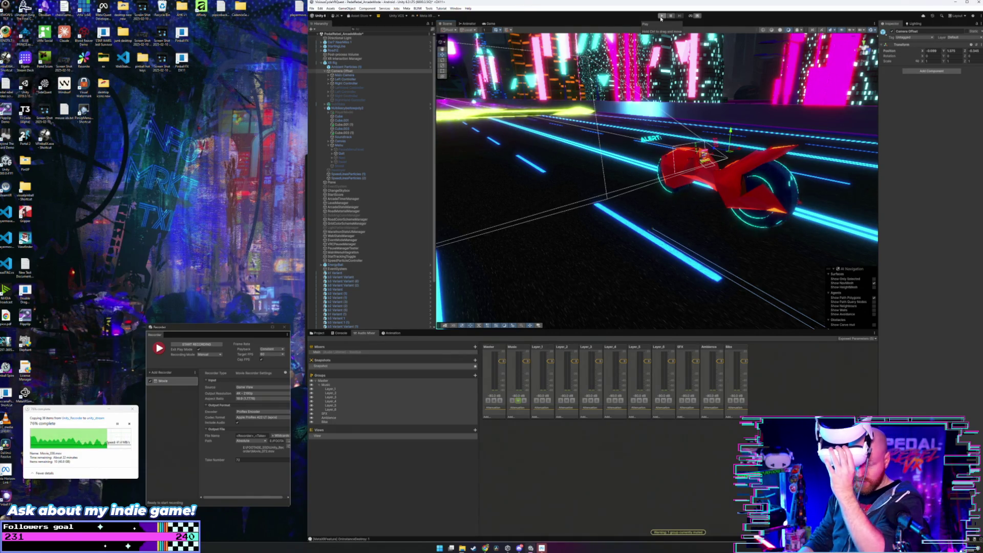
click(663, 17)
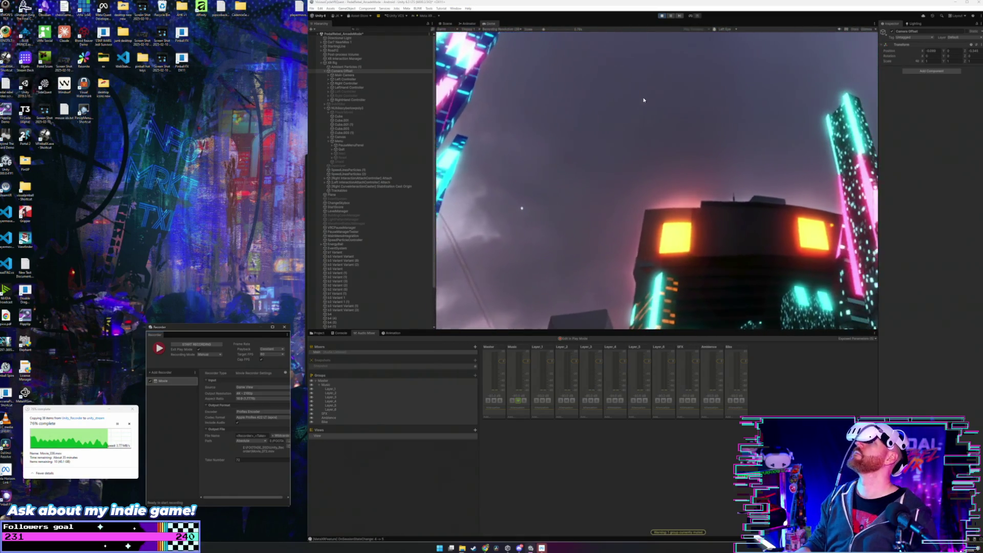
click(660, 16)
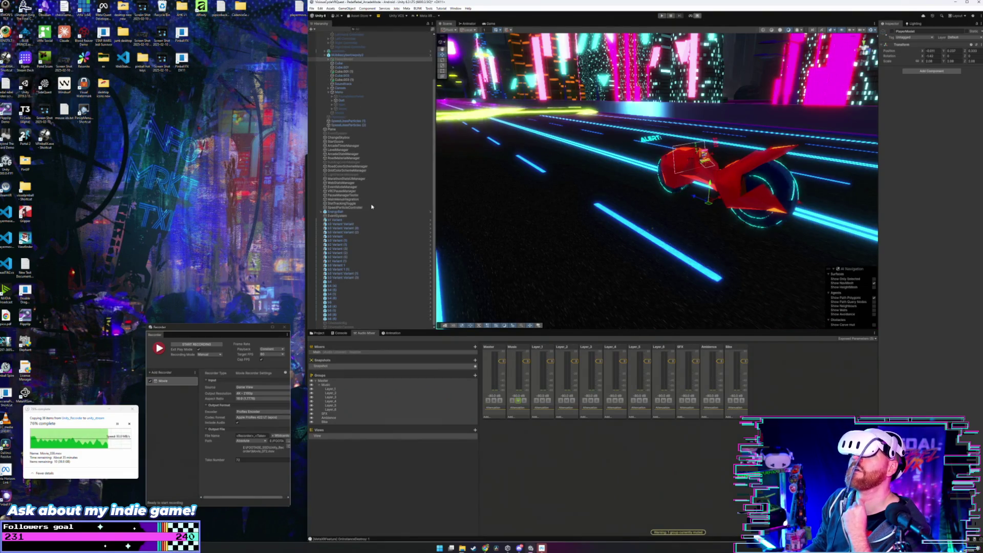
Toggle VRCPauseManager's Ignore Headset Disconnect, Is Paused and Require Manual Resume, then enter Play mode
click(354, 191)
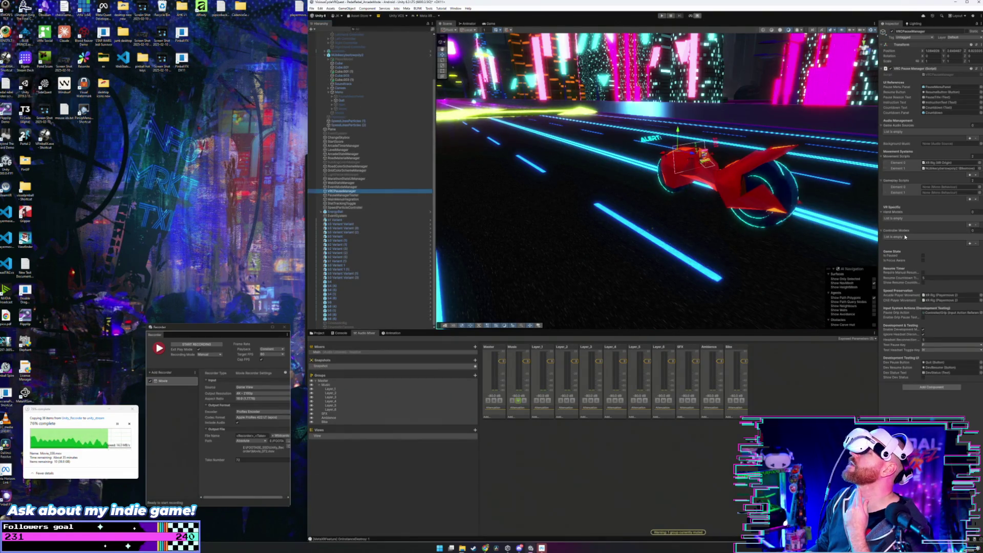
click(923, 335)
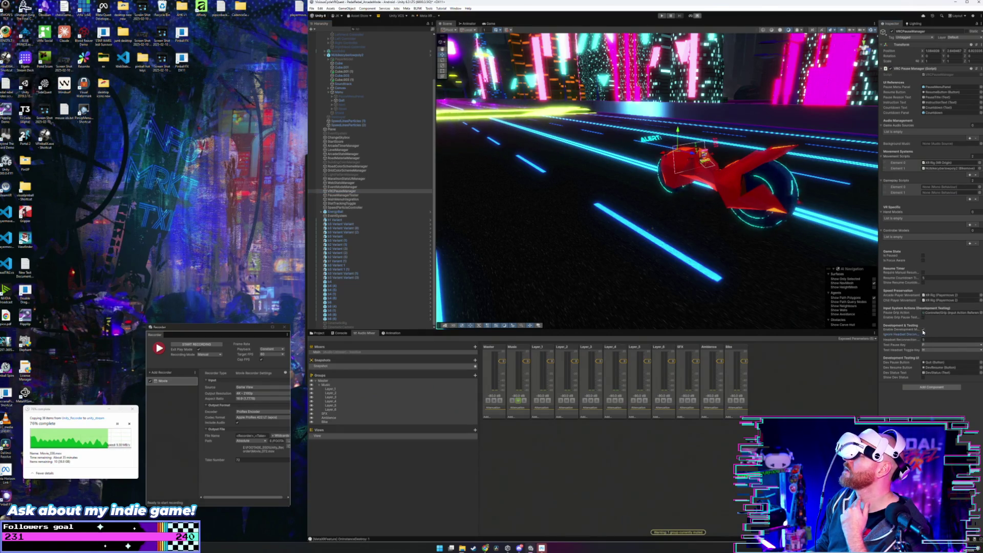
click(923, 256)
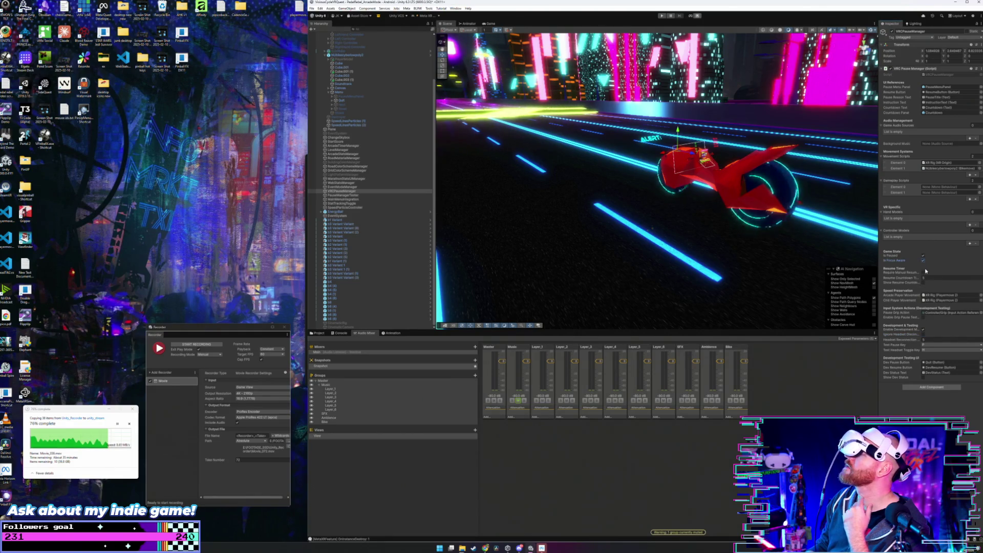
click(924, 273)
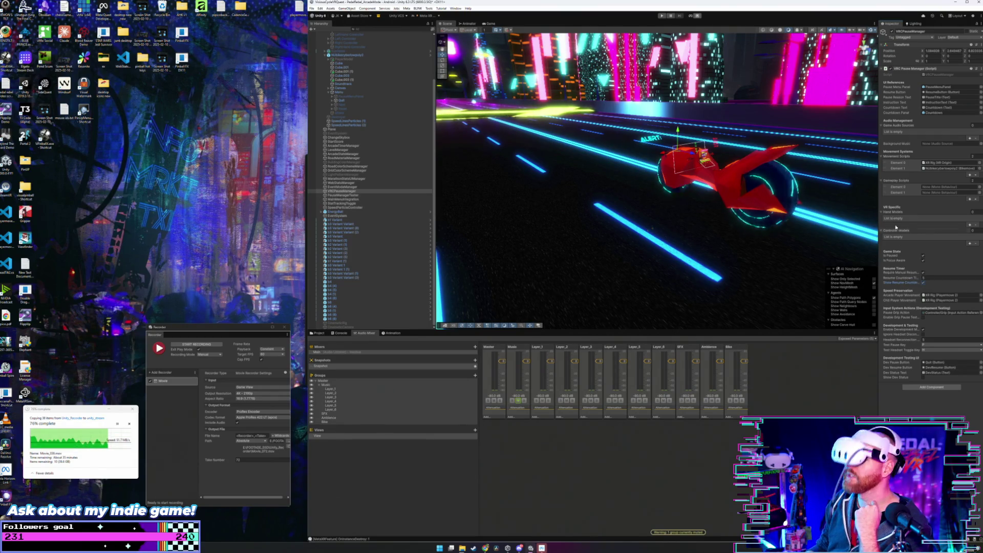
click(661, 16)
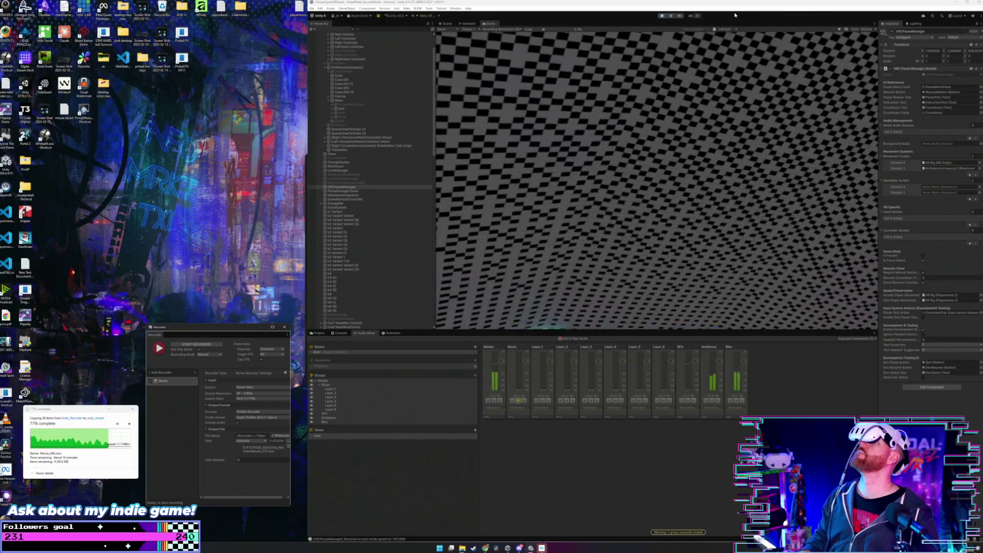
Exit Play mode and start a Recorder capture with Start Recording
click(661, 17)
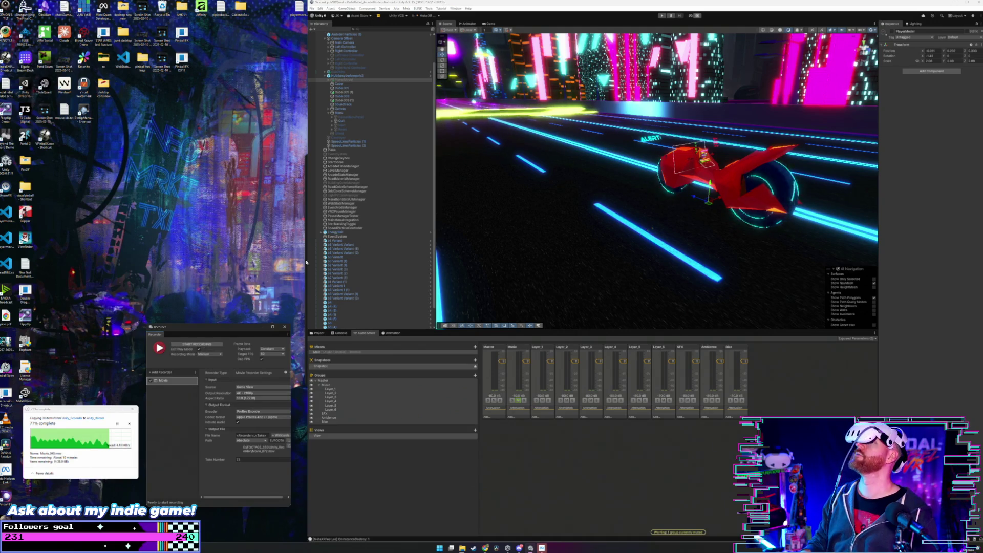
click(213, 344)
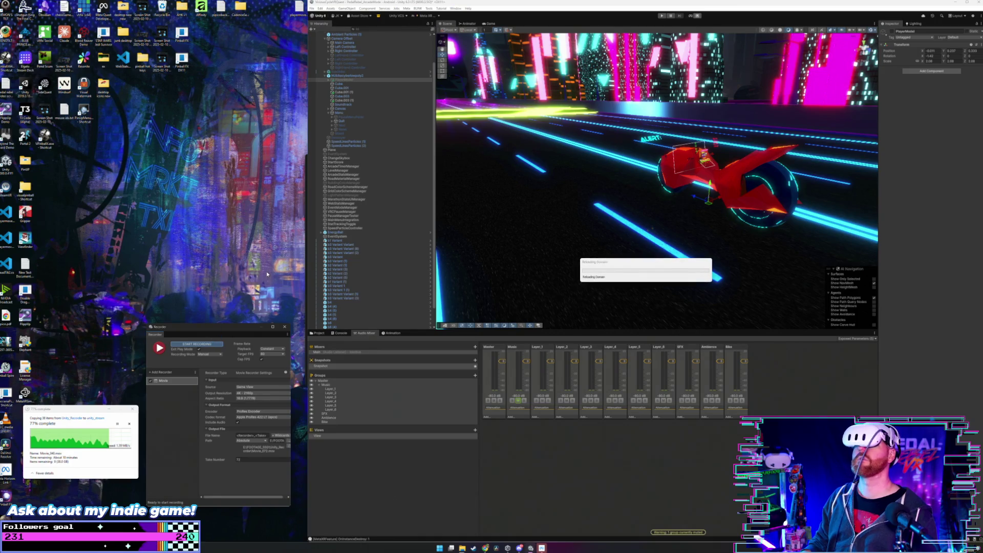
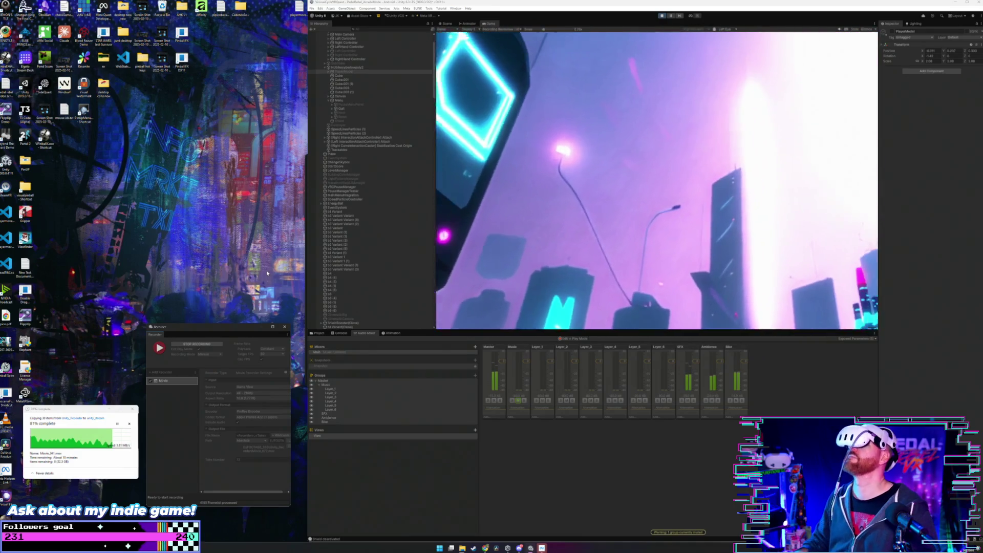
Stop the recording and inspect the Cube, Cube.001 and Cube.001 (1) objects in the Hierarchy
click(198, 345)
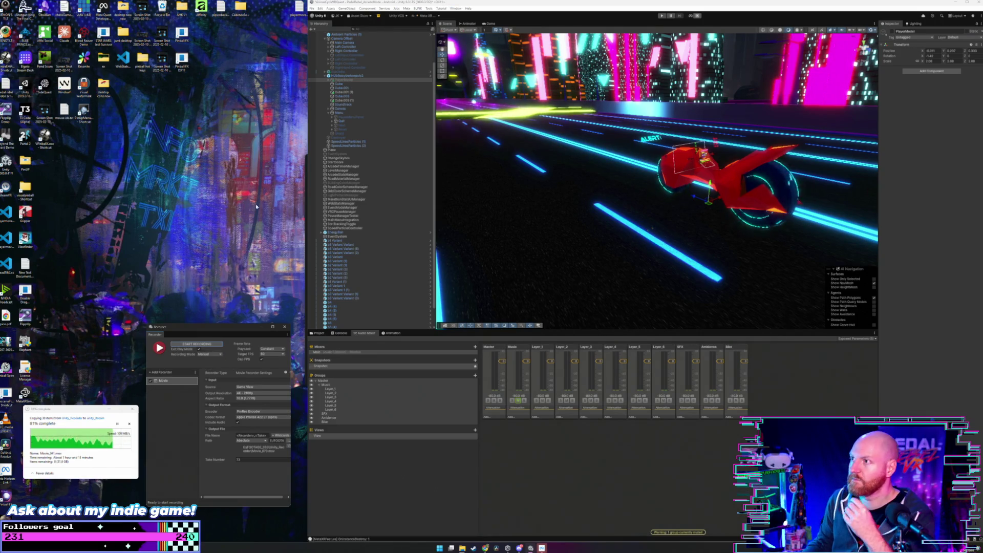
scroll(371, 121, up, 3)
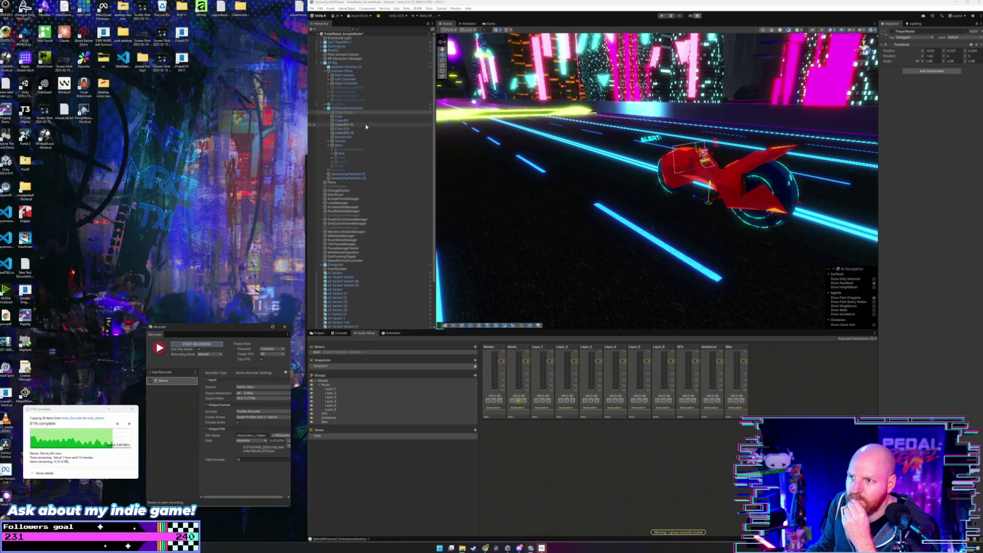
click(361, 117)
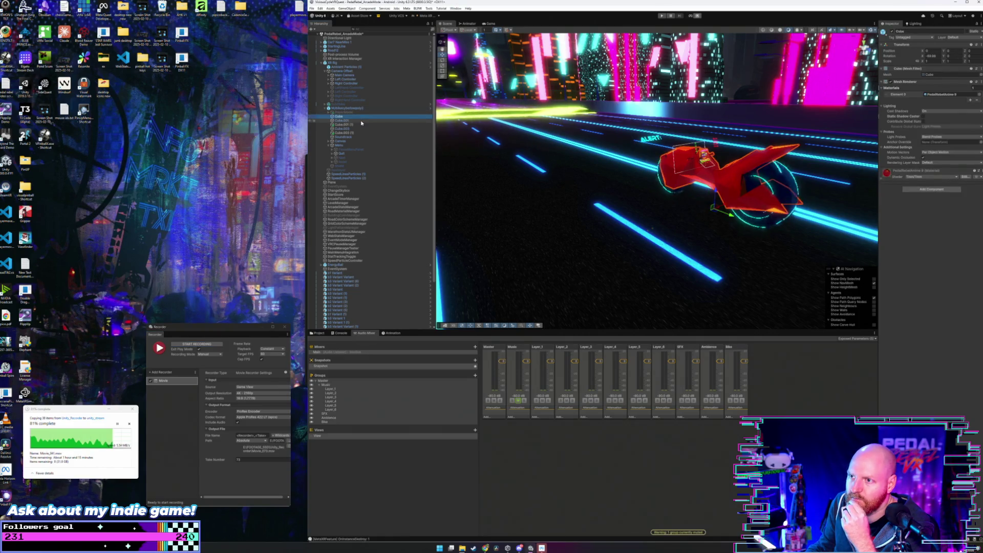
click(361, 121)
click(361, 125)
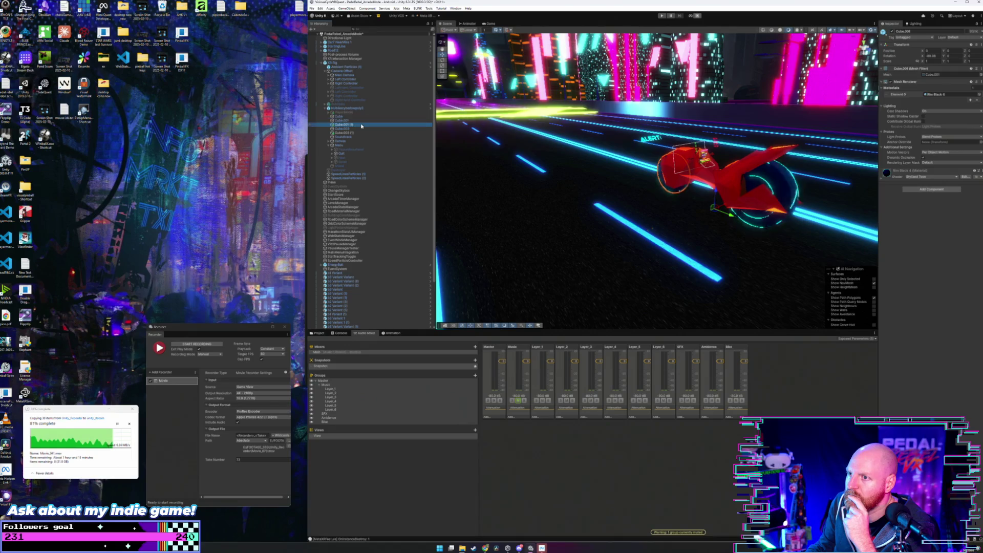
Inspect the Soundtrack, Canvas and Menu objects, then tilt the Scene view toward the towers
click(361, 133)
click(360, 137)
click(361, 142)
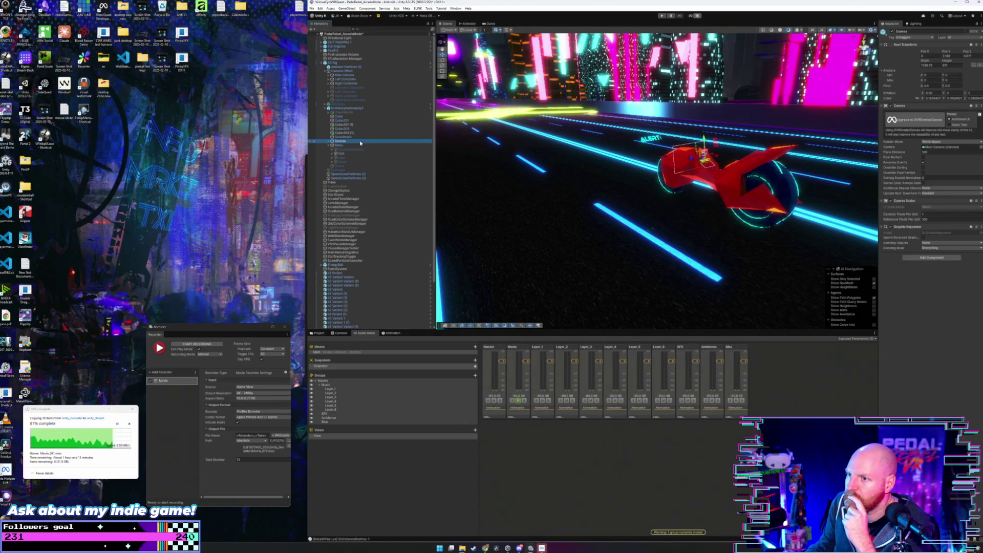
click(360, 146)
scroll(367, 128, down, 3)
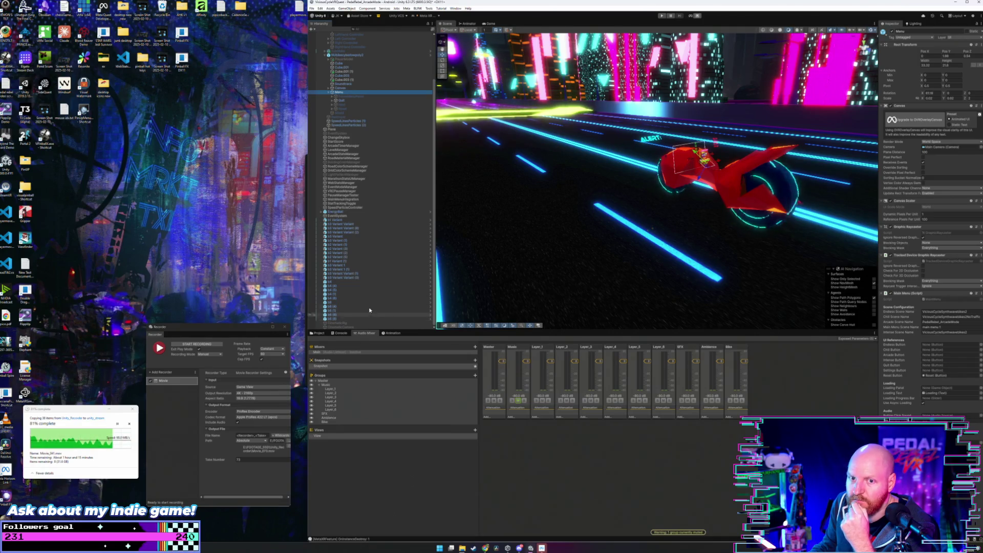
scroll(376, 248, up, 3)
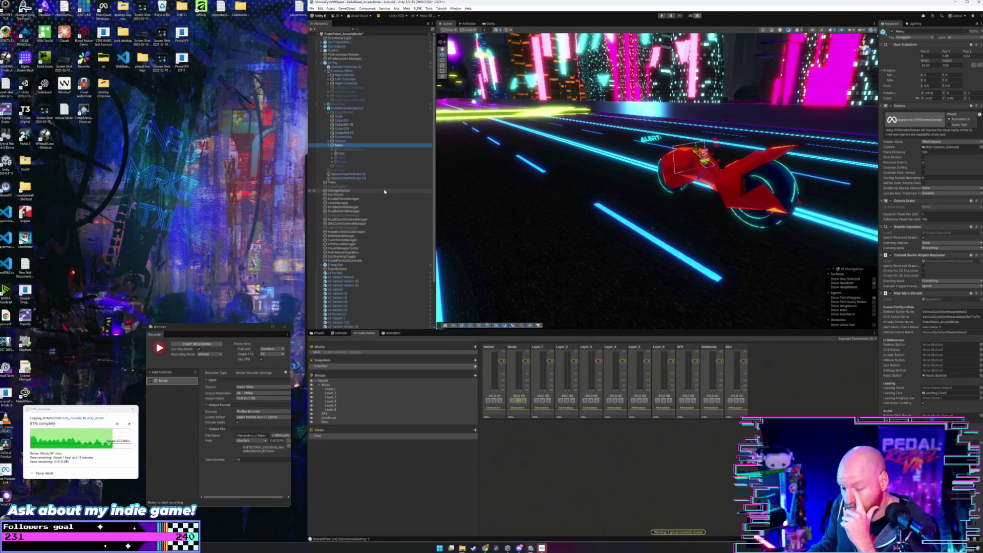
mouse_move(594, 133)
mouse_down()
mouse_move(592, 118)
mouse_move(549, 142)
mouse_move(533, 128)
mouse_up()
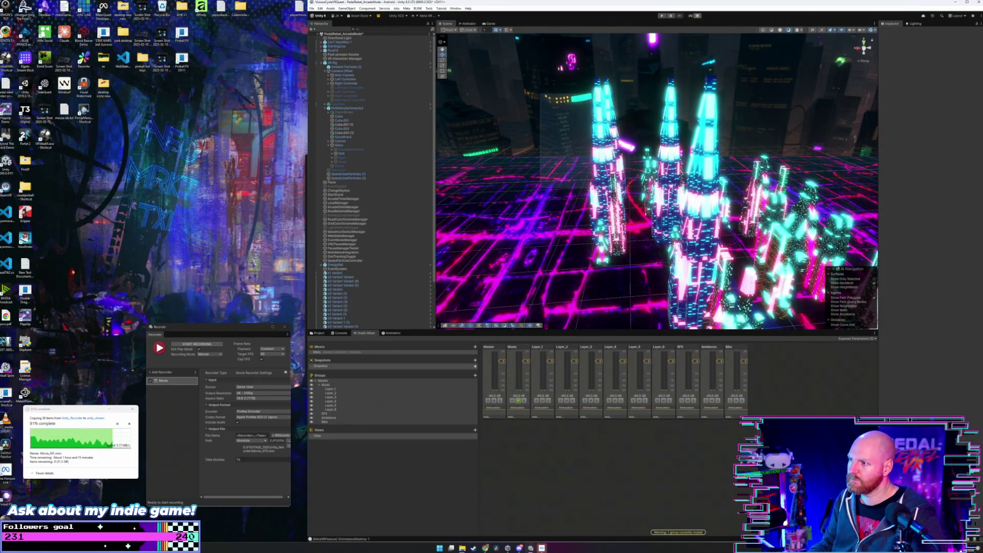
Box-select the left tower, delete it, and orbit the view back down the neon road
click(628, 233)
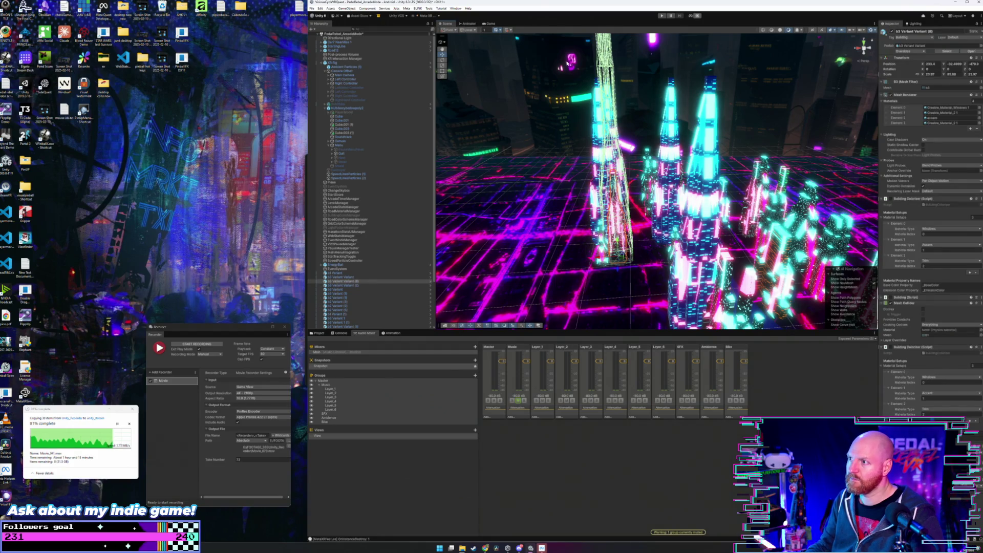
click(635, 245)
click(633, 254)
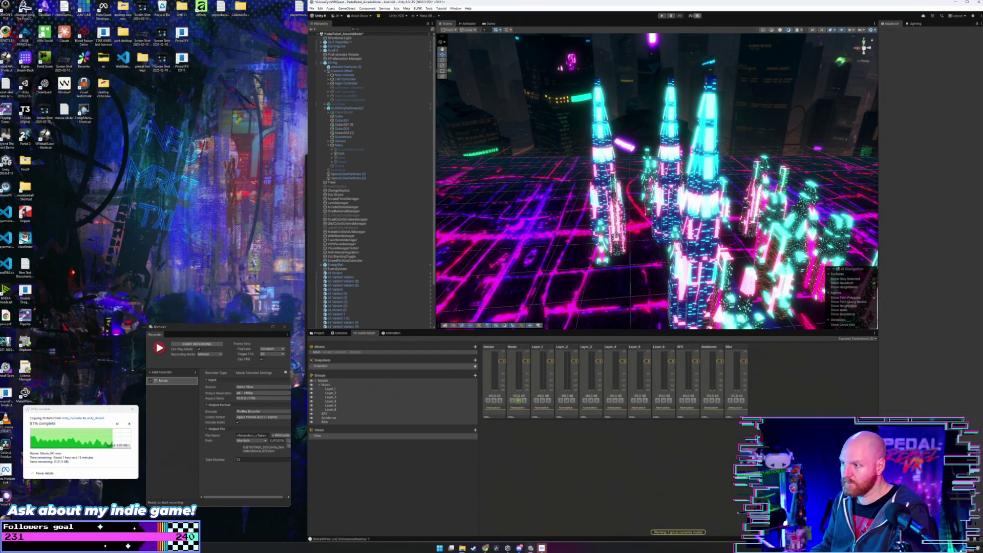
drag(533, 130, 635, 258)
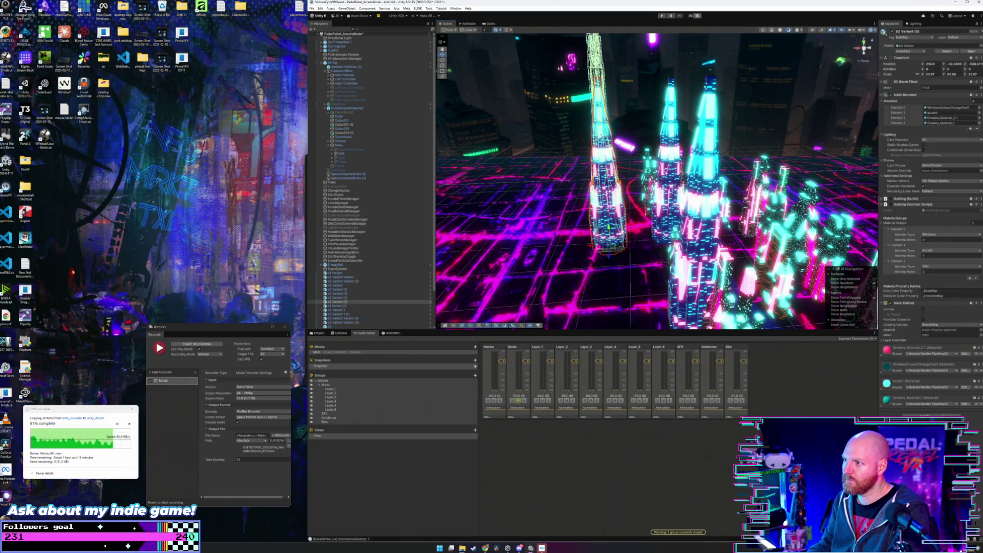
key(Delete)
mouse_move(599, 129)
mouse_down()
mouse_move(668, 233)
mouse_move(609, 204)
mouse_move(665, 129)
mouse_up()
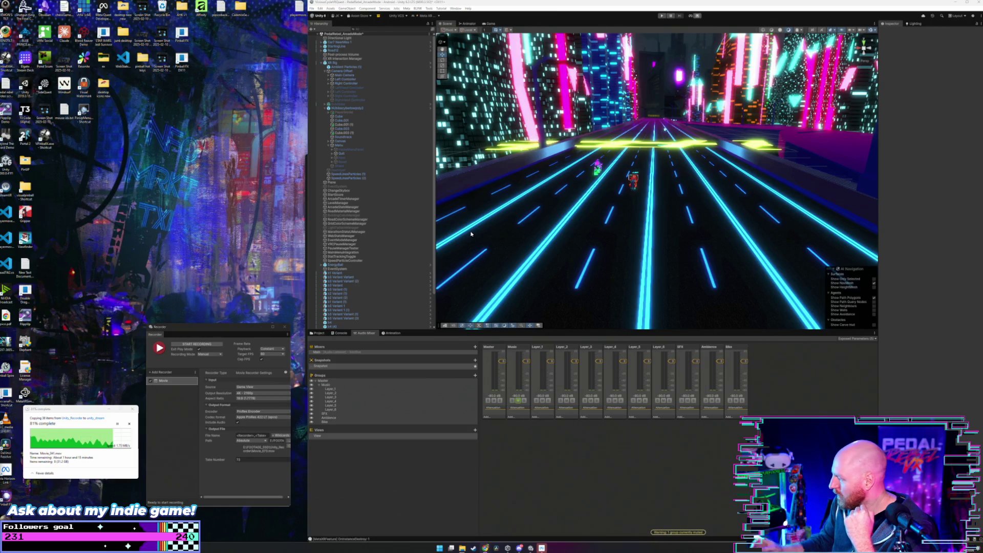
click(531, 546)
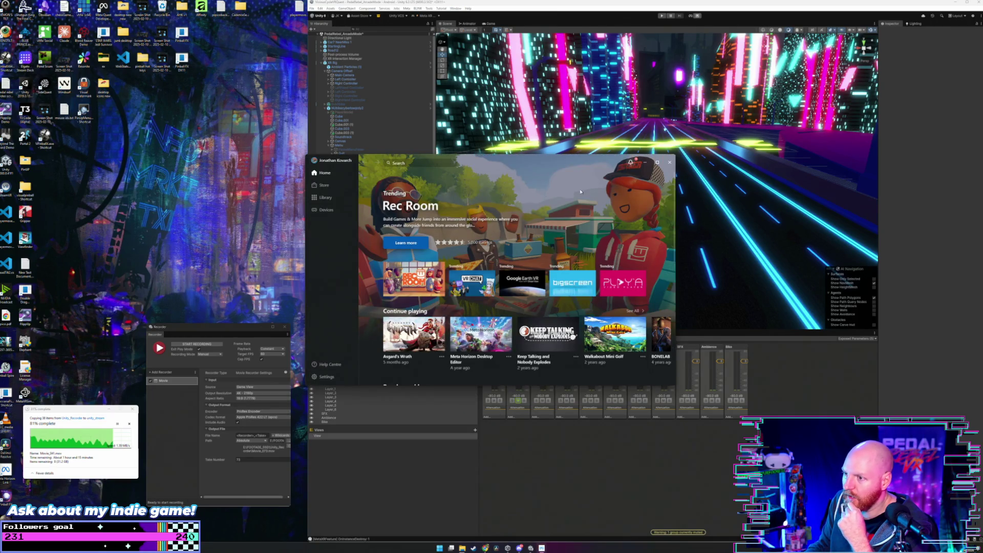
click(669, 162)
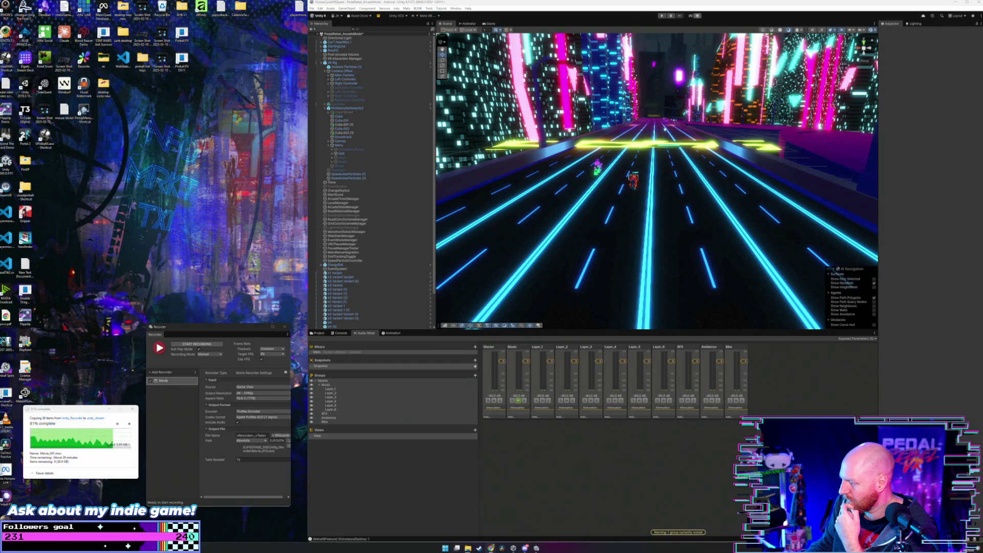
Switch the bottom panel from the Main audio mixer to the Project assets and move the Recorder and copy-progress windows aside
click(332, 366)
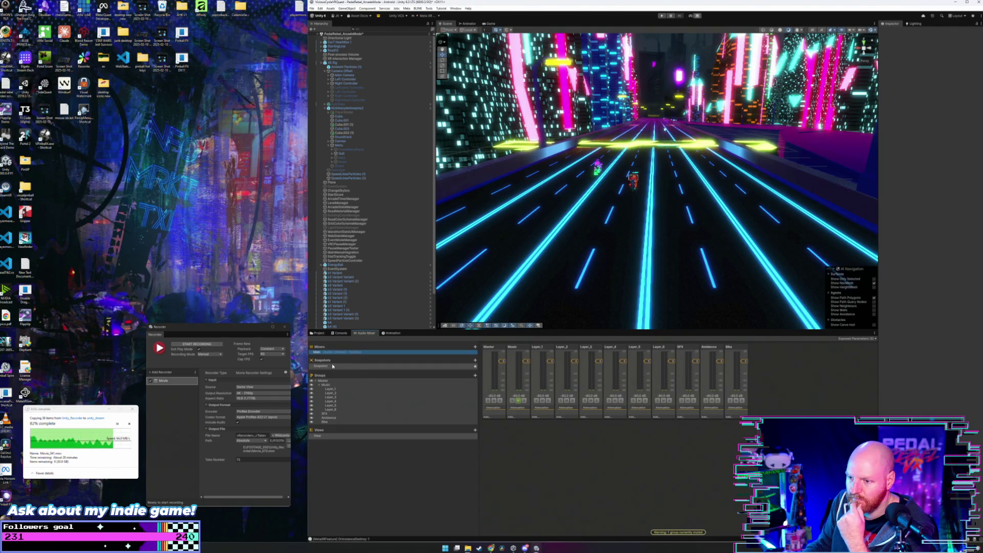
click(318, 333)
drag(225, 335, 228, 350)
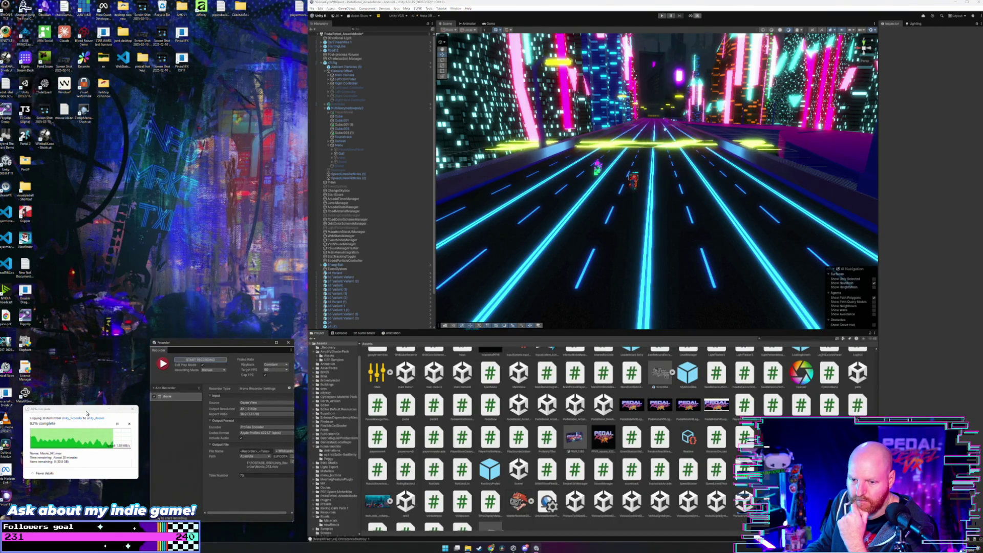
click(79, 426)
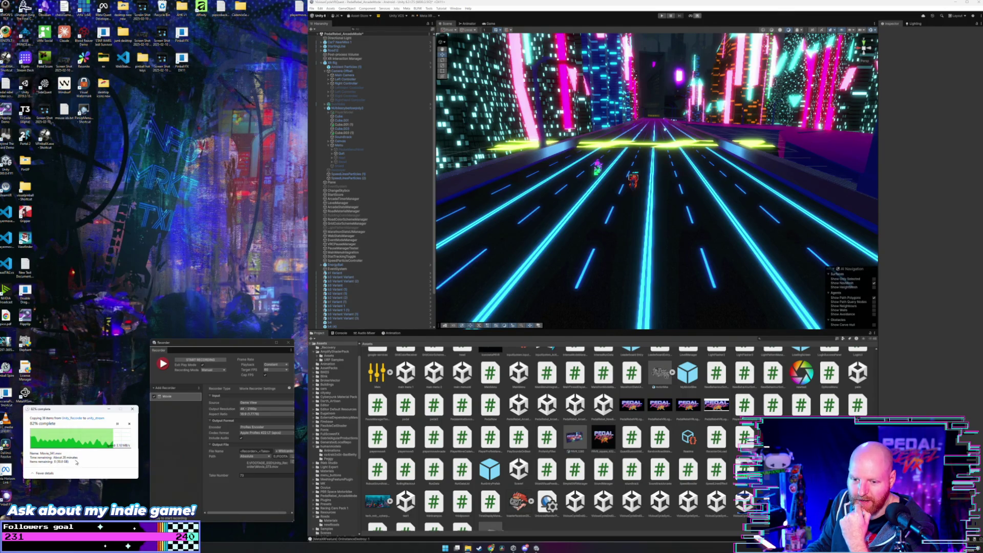
drag(76, 410, 69, 412)
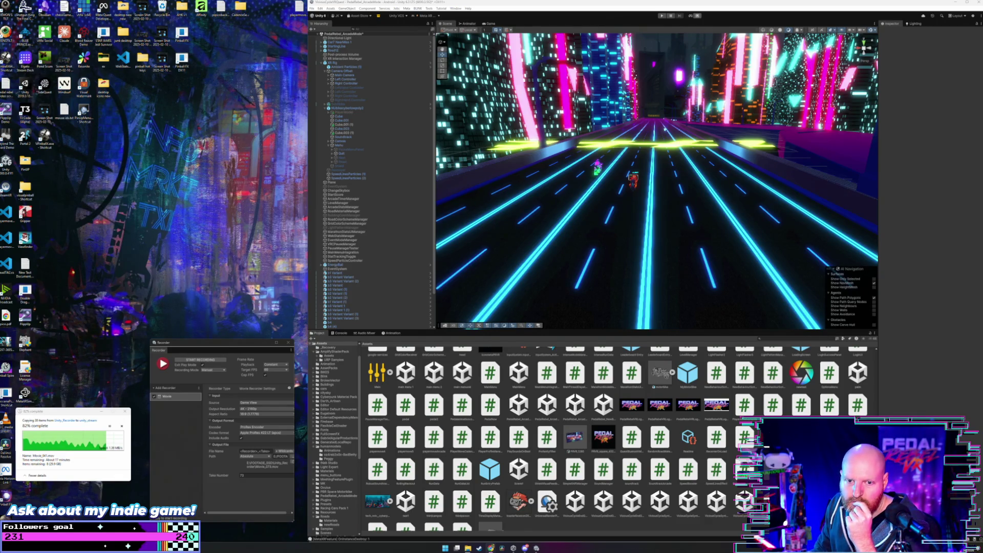
drag(71, 413, 71, 418)
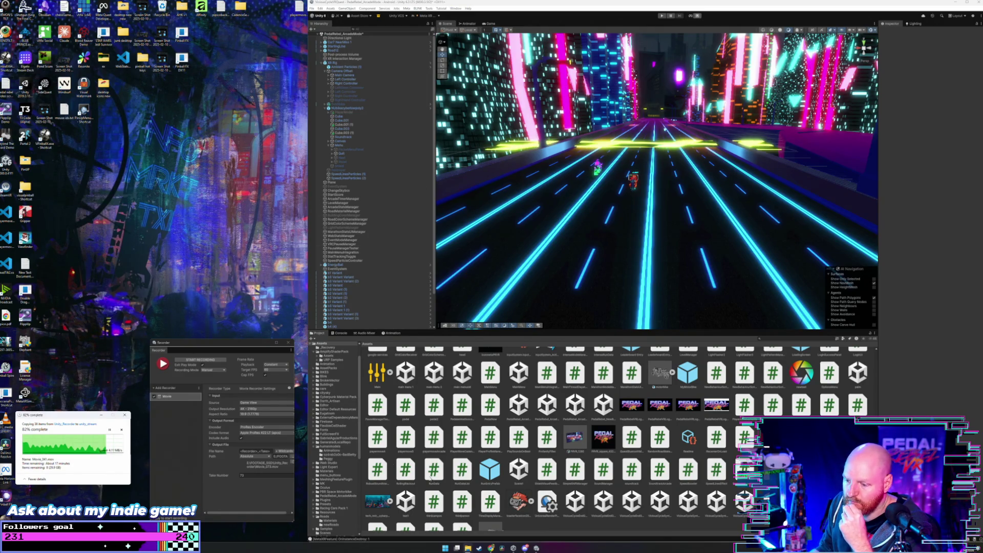
Browse to SSDCrucial (E:) > FOOTAGE_SSD > Unity_Recorder and play Movie_072.mov
mouse_move(467, 547)
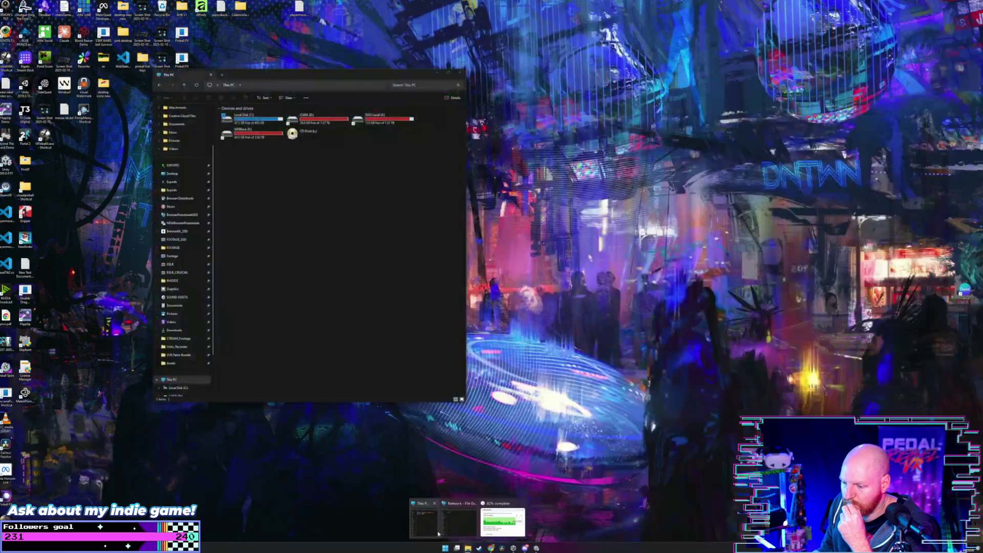
click(422, 495)
drag(303, 77, 249, 77)
double_click(328, 119)
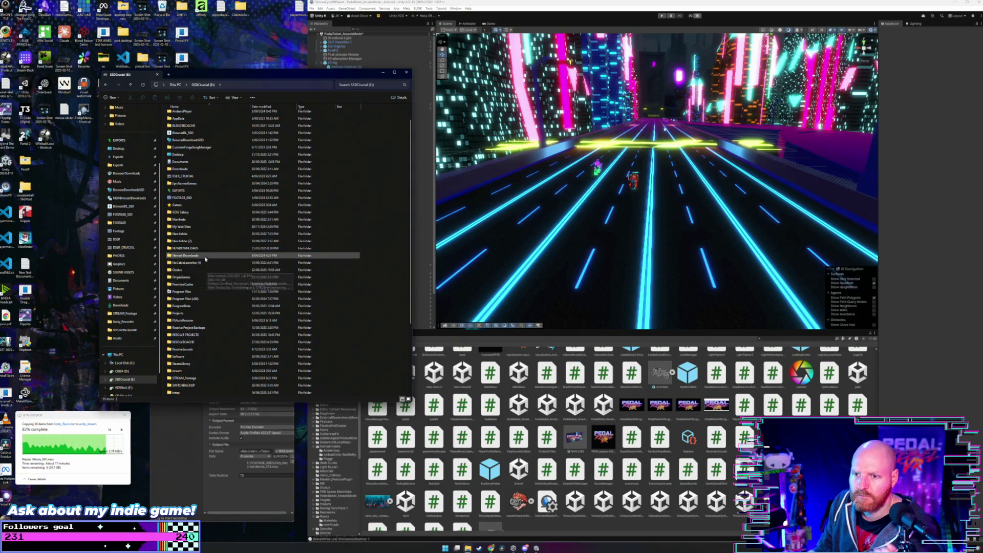
double_click(202, 199)
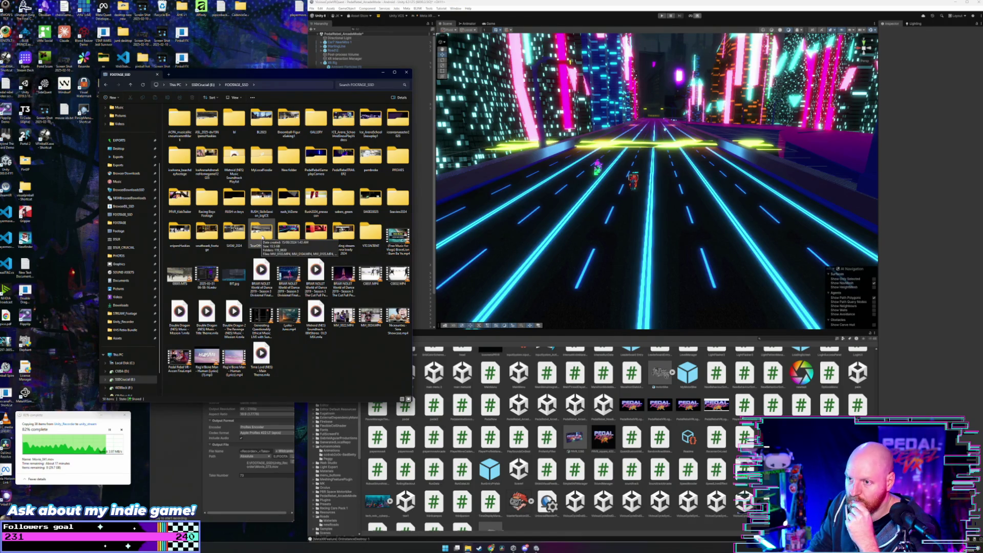
double_click(286, 231)
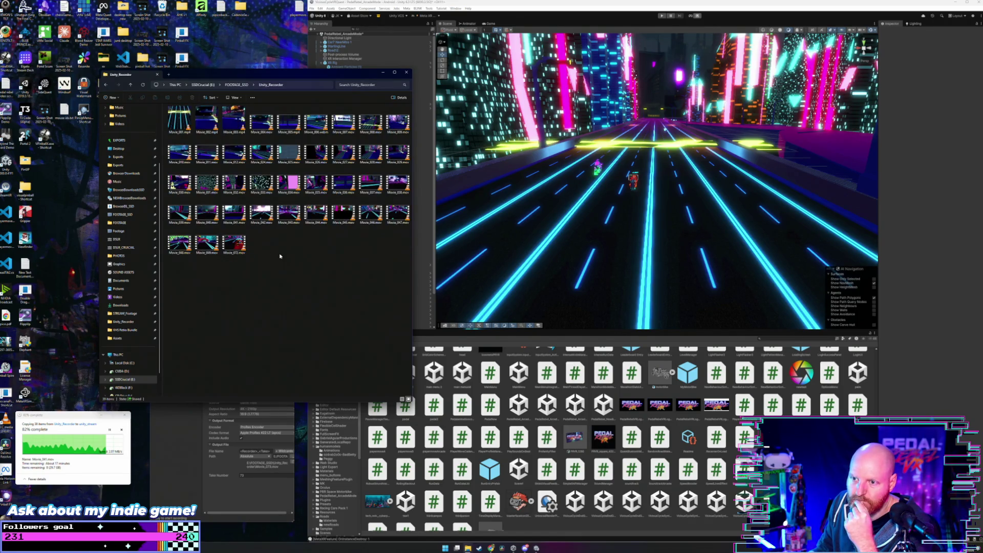
double_click(234, 243)
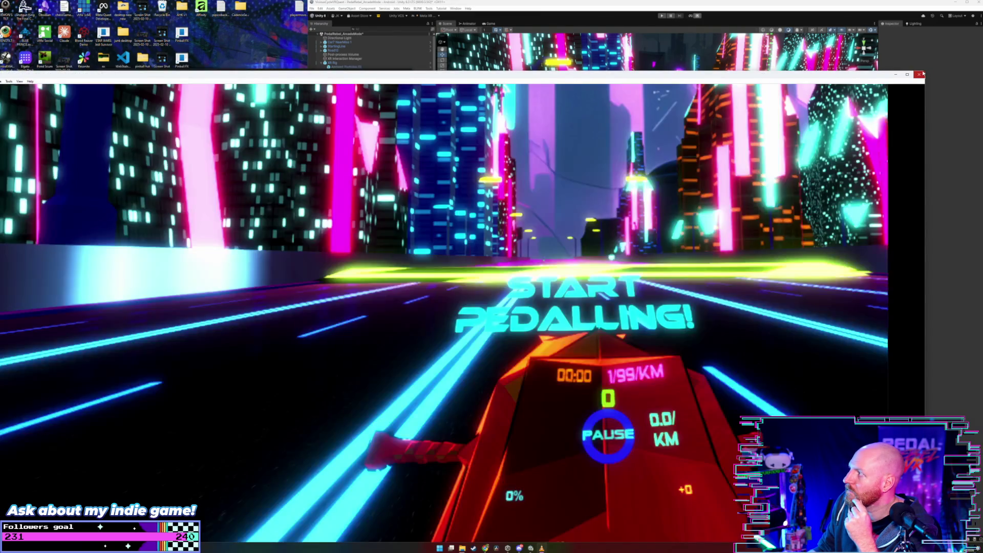
Shrink and reposition the VLC window, preview the clip's start, then close VLC
drag(923, 72, 634, 208)
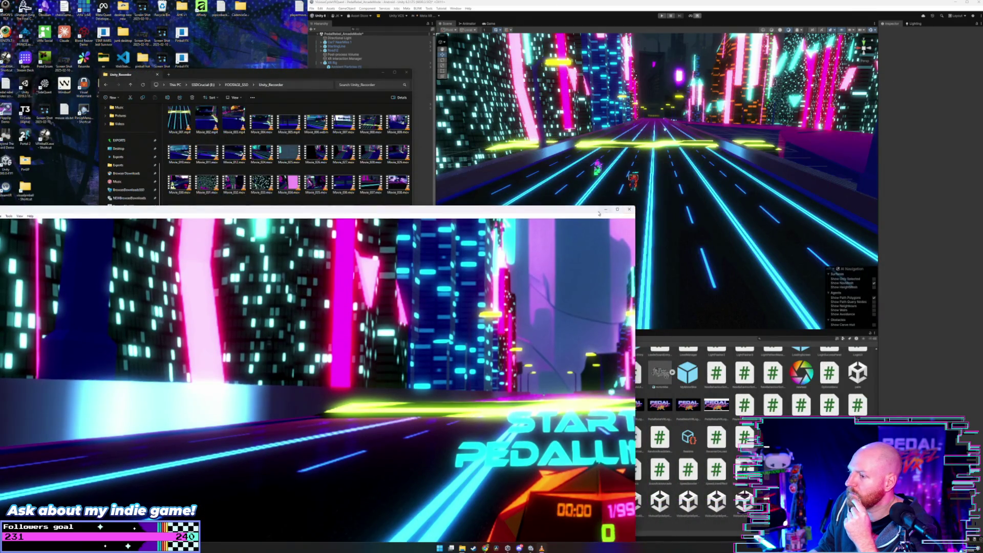
drag(544, 210, 592, 54)
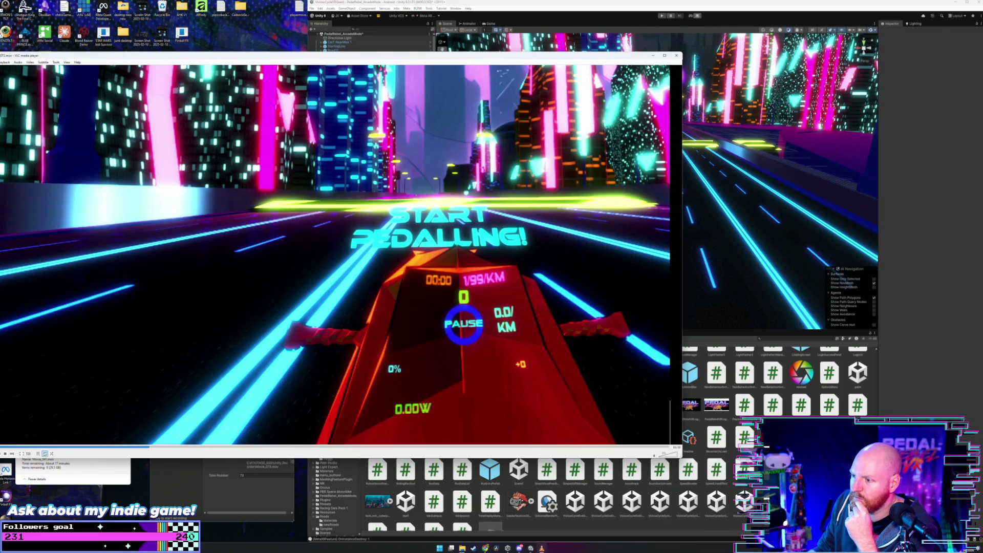
click(676, 56)
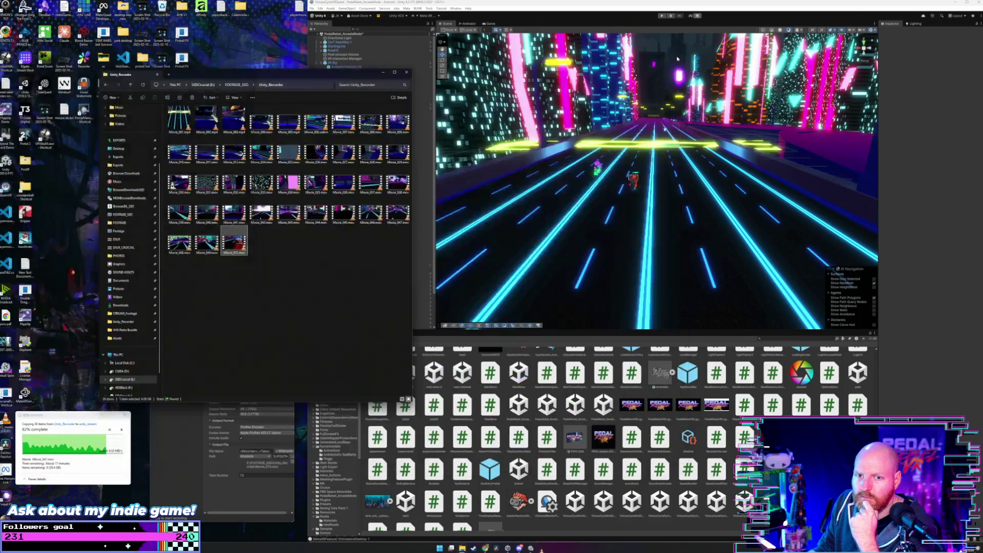
Save the Unity project from the File menu
click(334, 255)
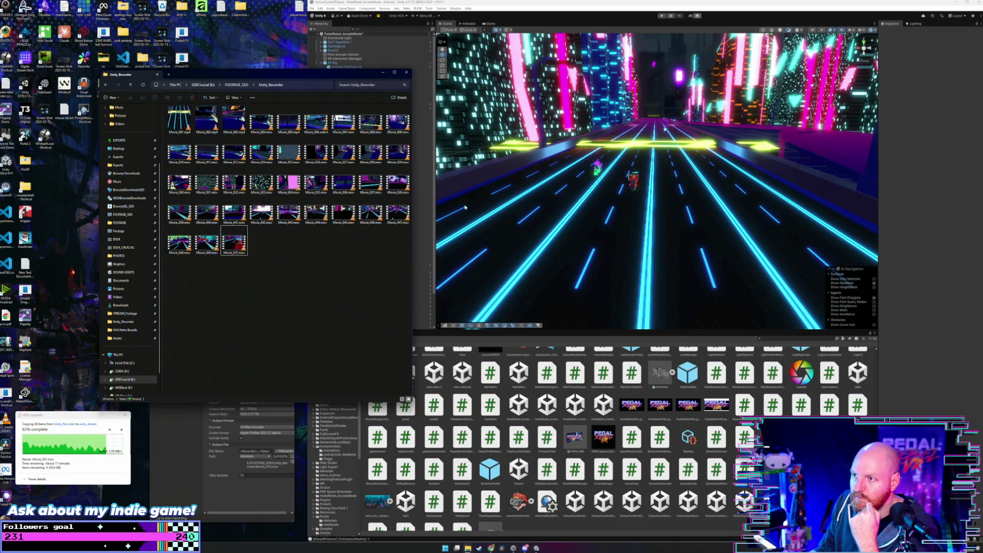
click(358, 3)
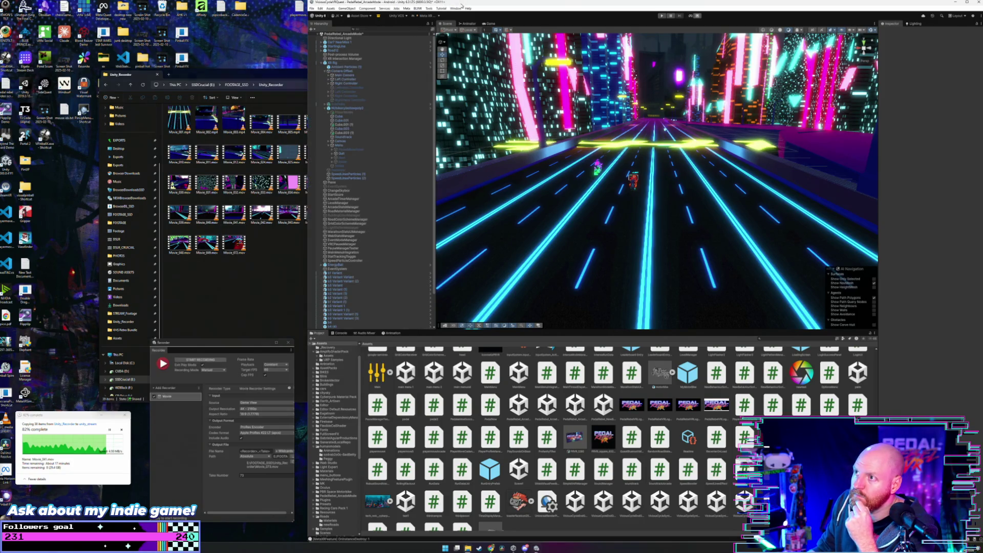
click(311, 9)
click(312, 9)
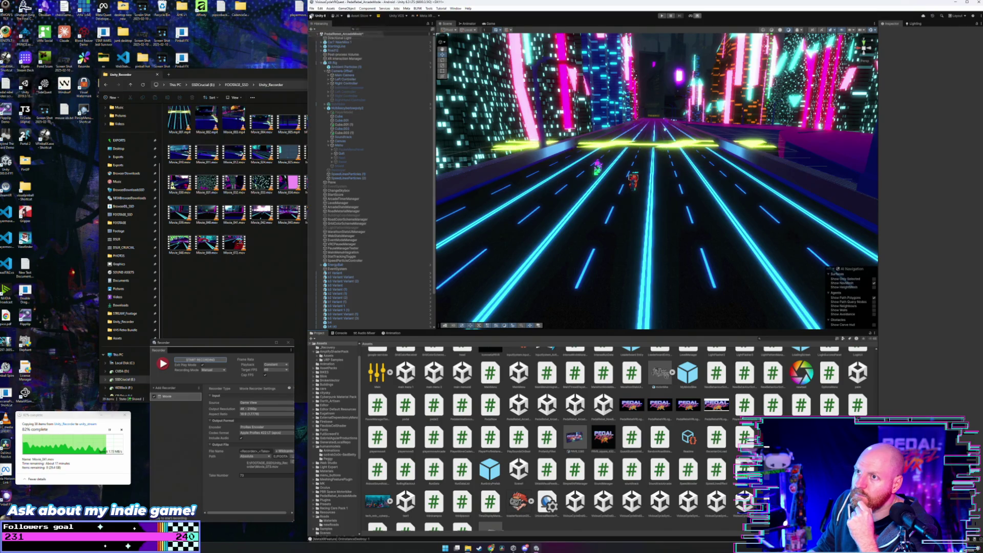
click(311, 9)
click(341, 65)
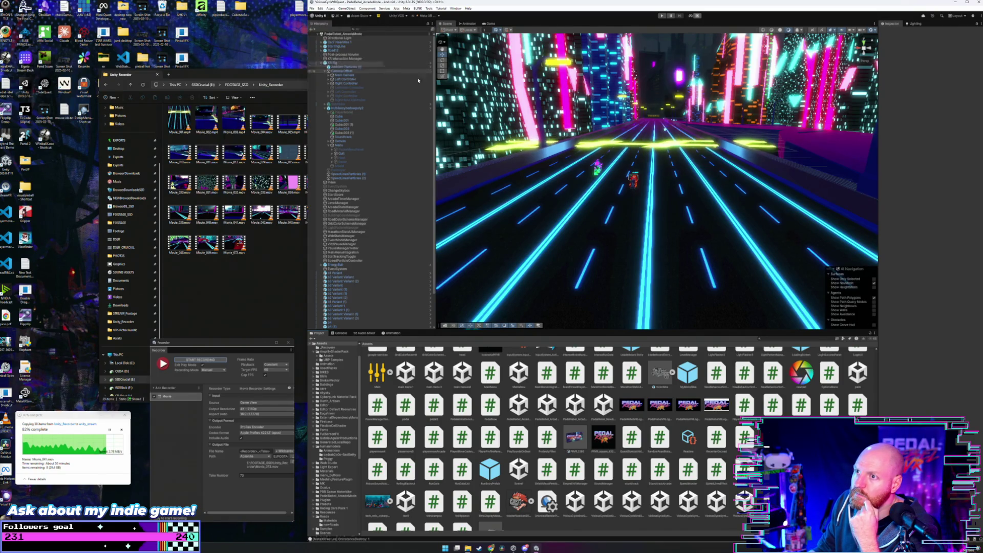
Close the Unity_Recorder Explorer window, then close the Unity editor
click(305, 256)
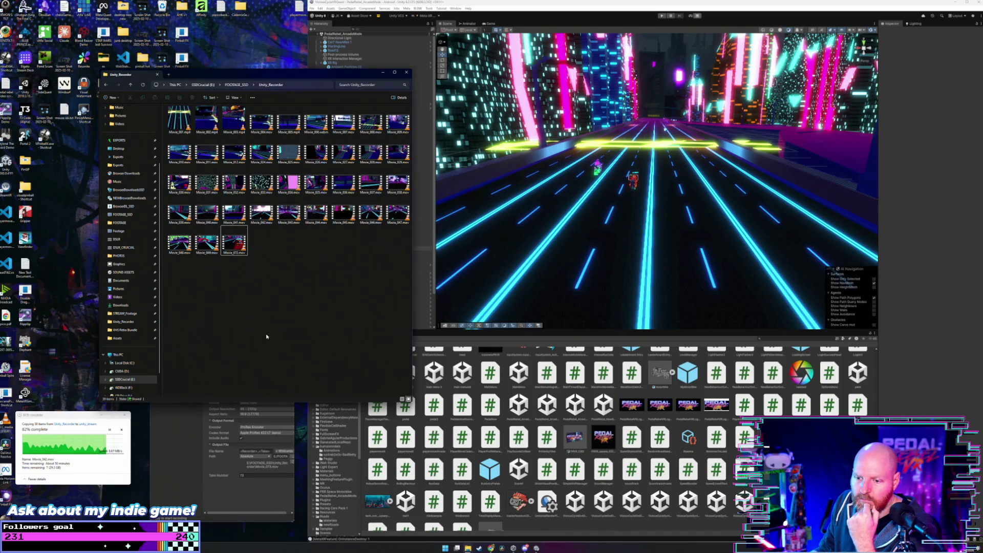
click(200, 445)
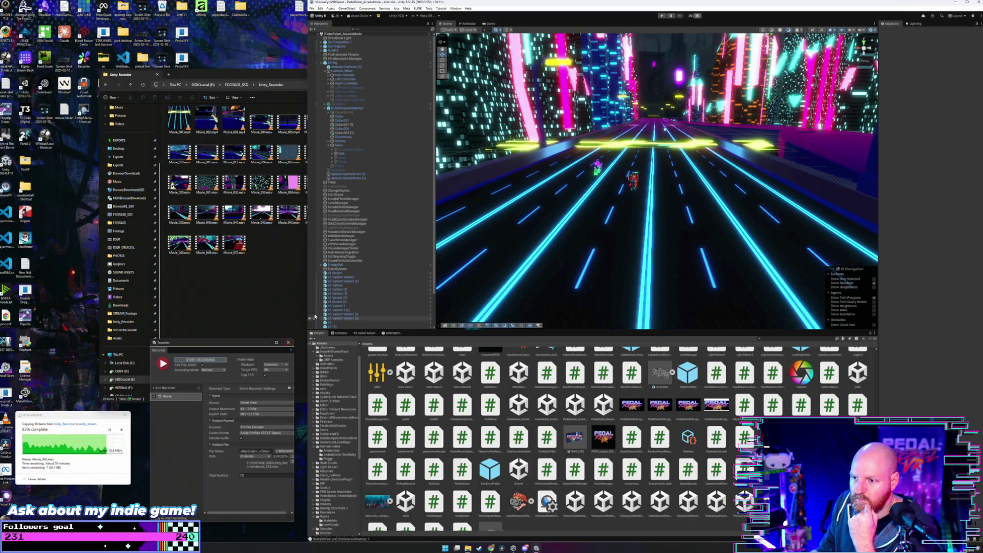
scroll(334, 325, down, 3)
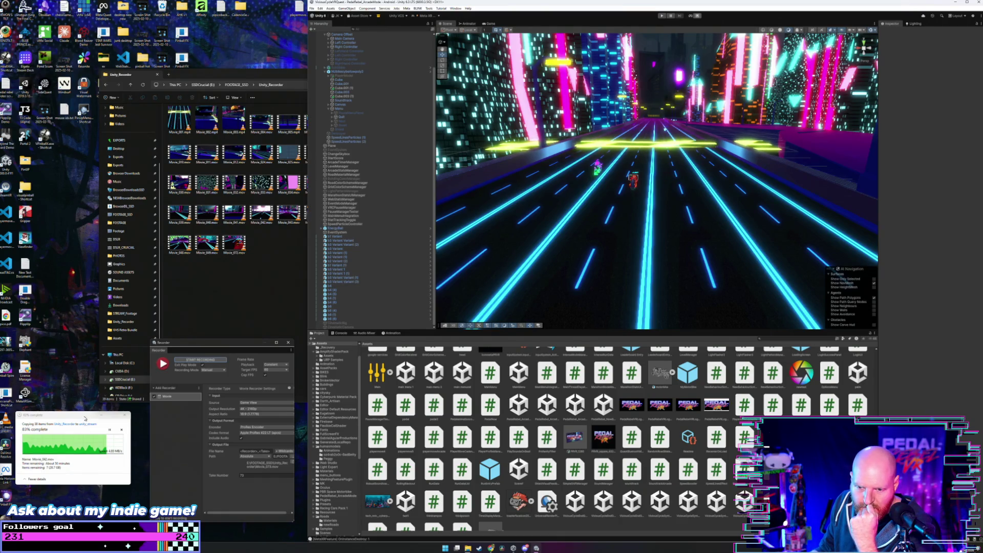
drag(85, 418, 89, 421)
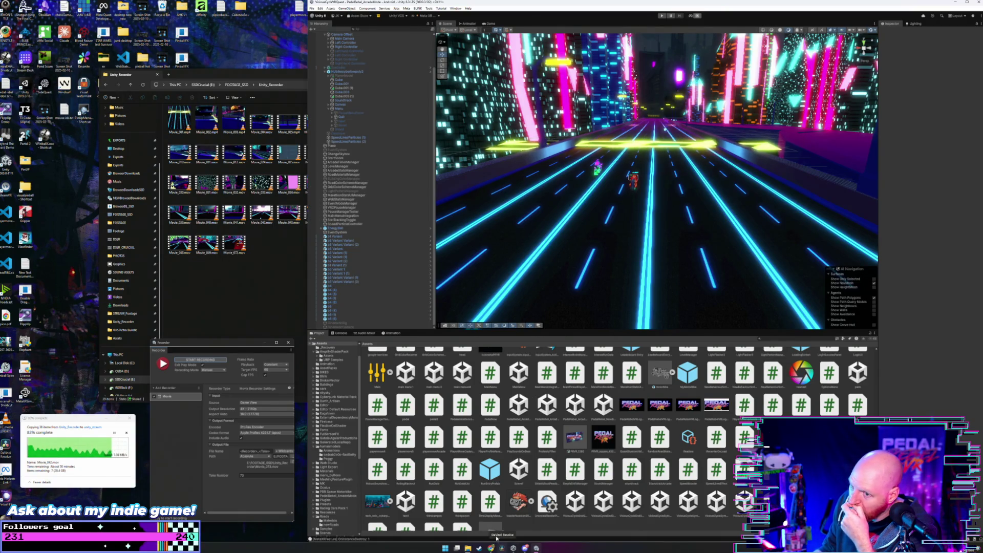
click(468, 547)
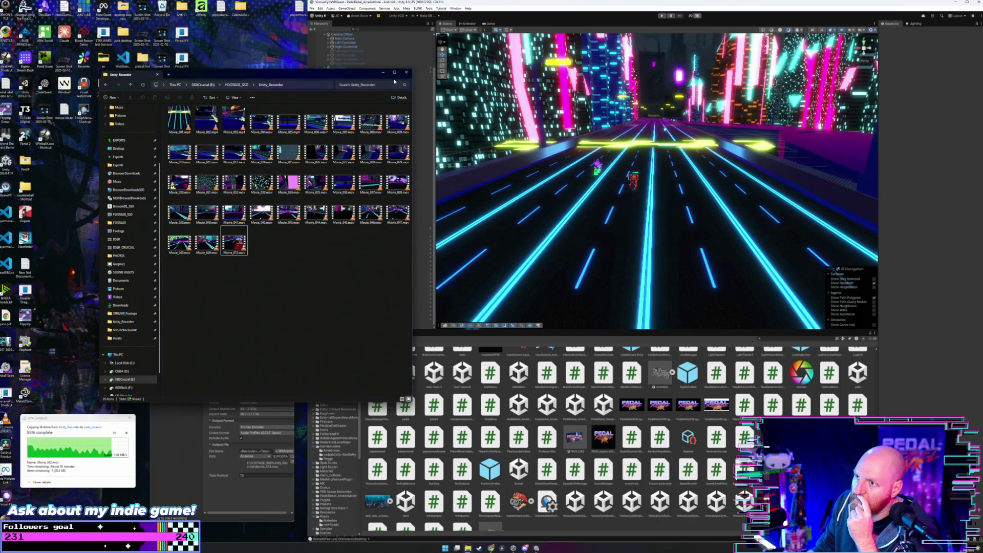
click(407, 72)
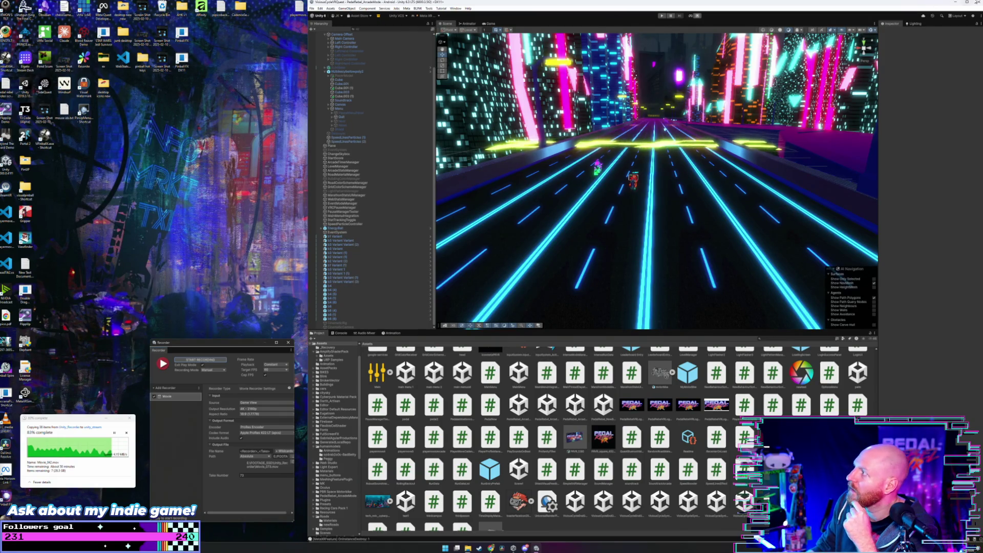
click(975, 3)
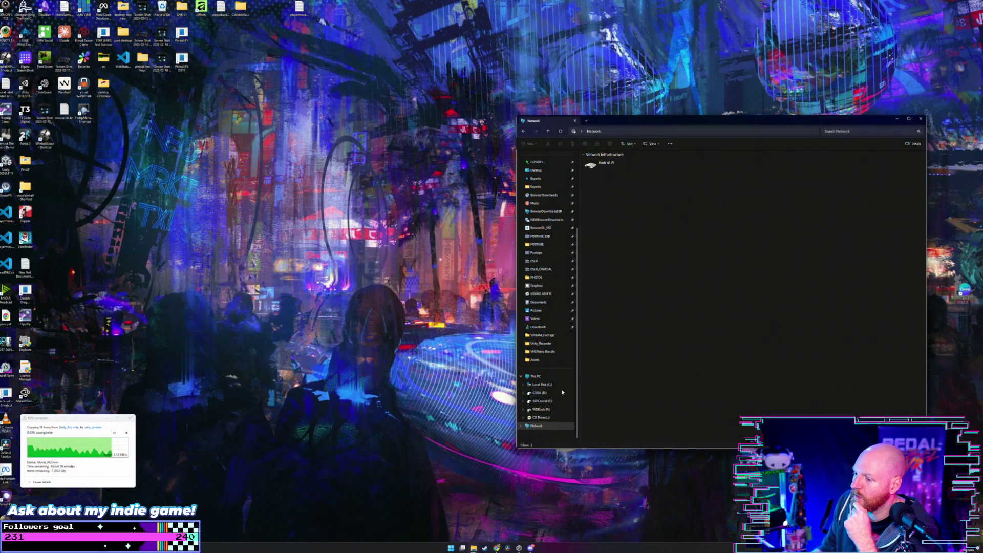
Close the Network File Explorer window
click(574, 122)
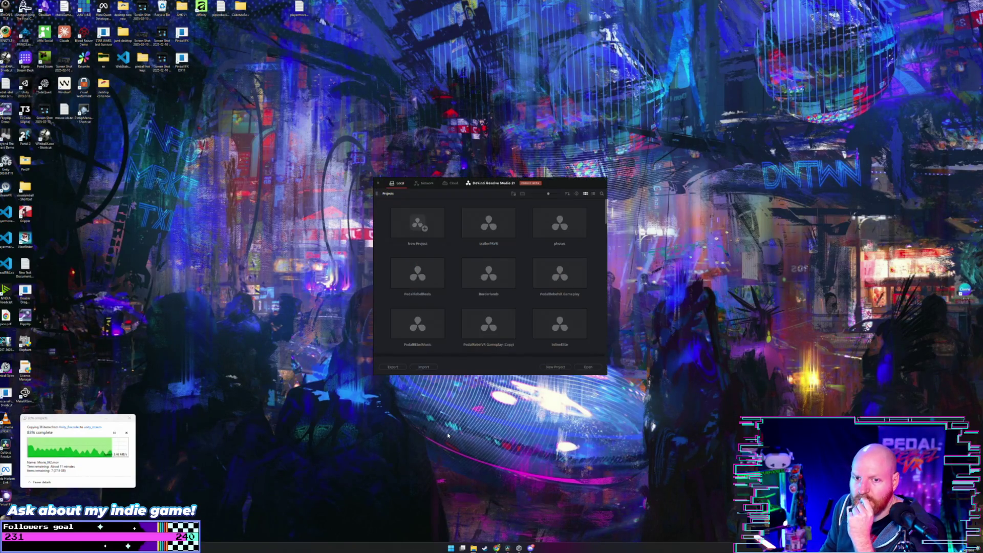
Open the trailerPRVR project and scrub Timeline 5 from 01:18:07:44 back to 01:16:35:11
click(480, 226)
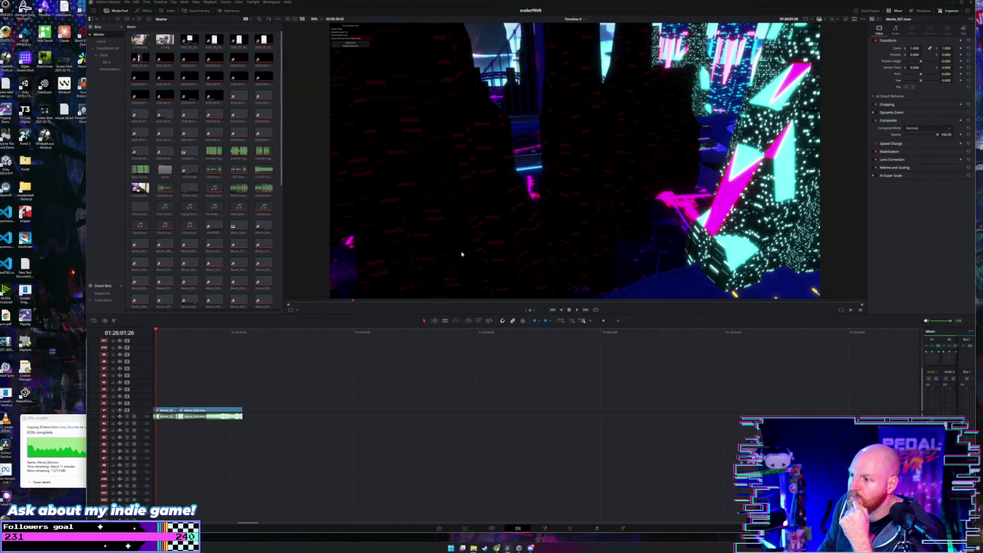
click(182, 332)
scroll(197, 340, down, 5)
drag(271, 332, 278, 333)
scroll(459, 333, up, 4)
mouse_move(436, 332)
mouse_down()
mouse_move(568, 340)
mouse_move(560, 340)
mouse_up()
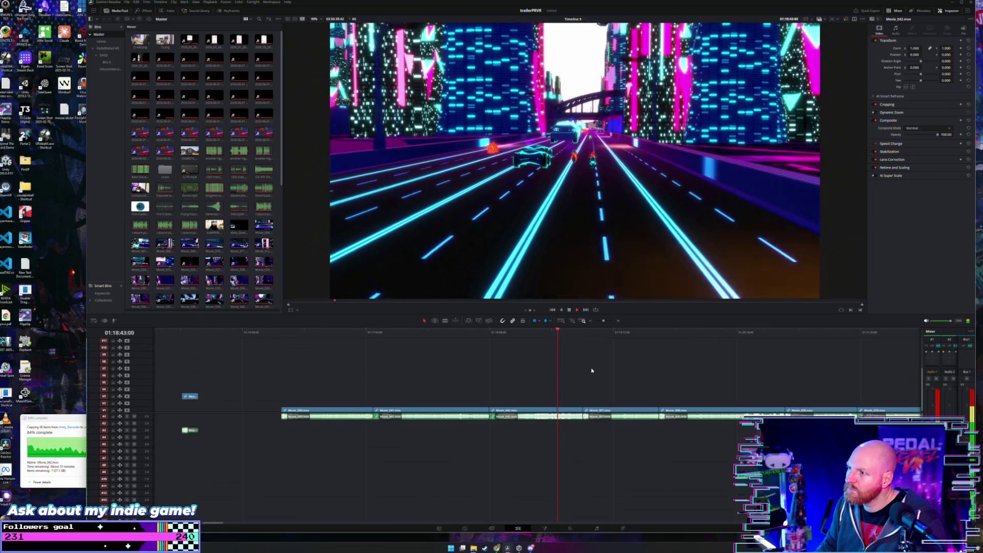
scroll(587, 437, right, 1)
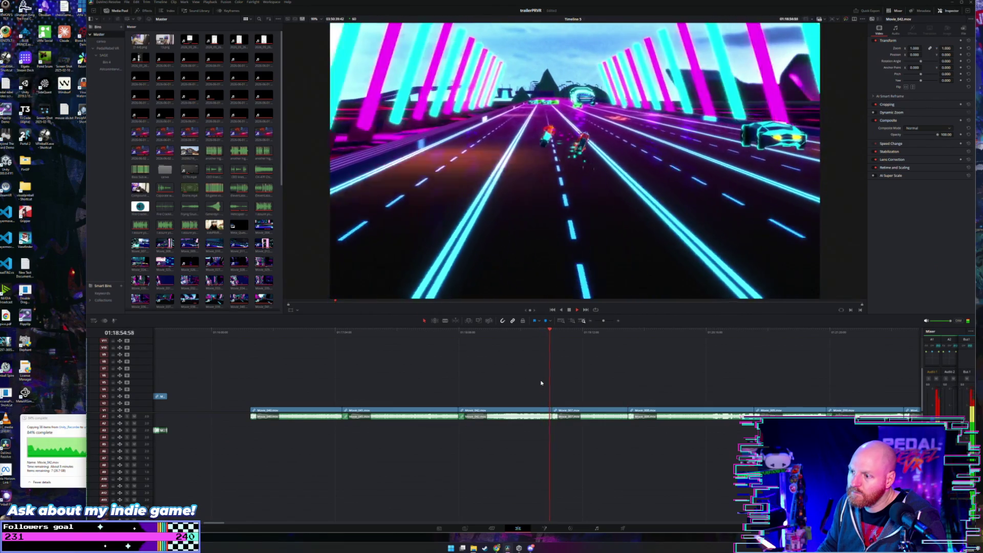
click(495, 331)
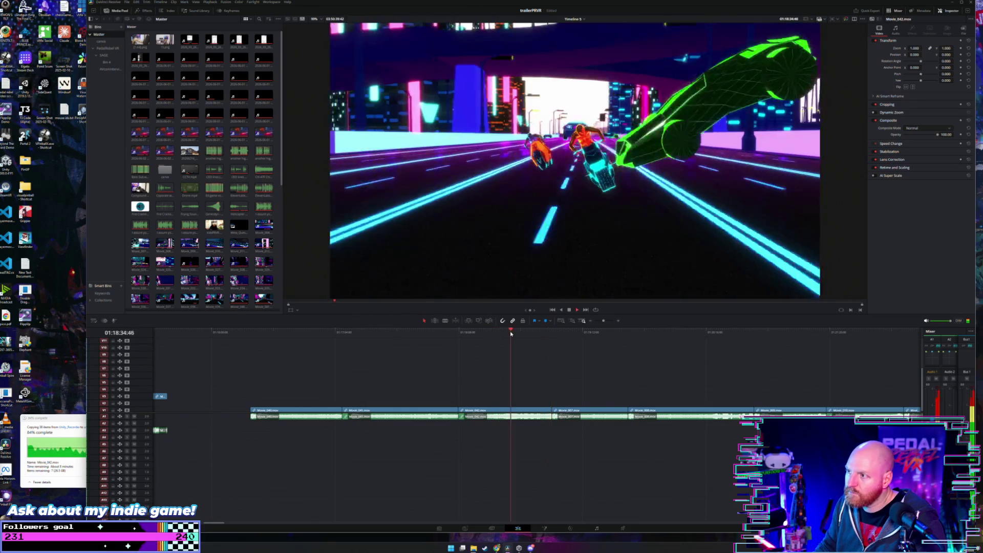
click(524, 331)
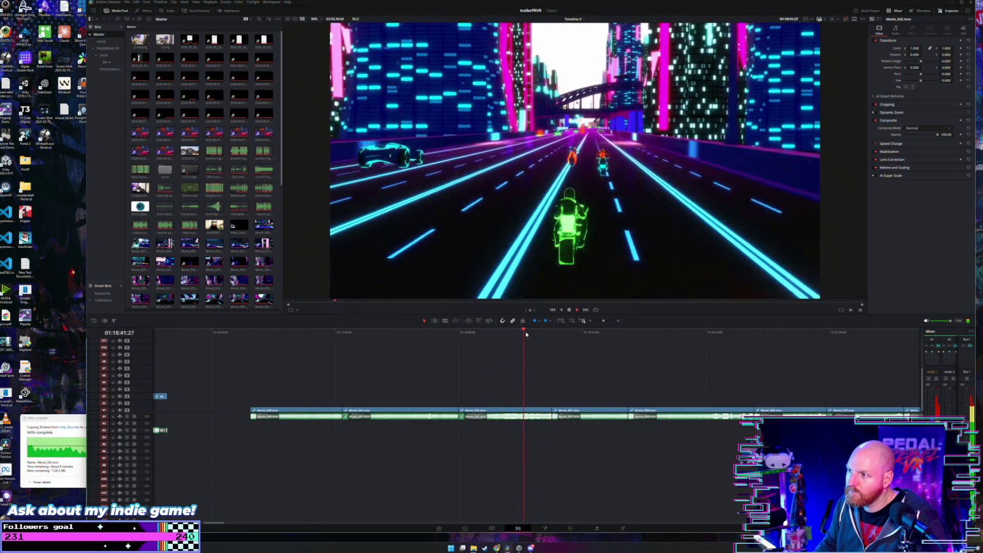
click(535, 332)
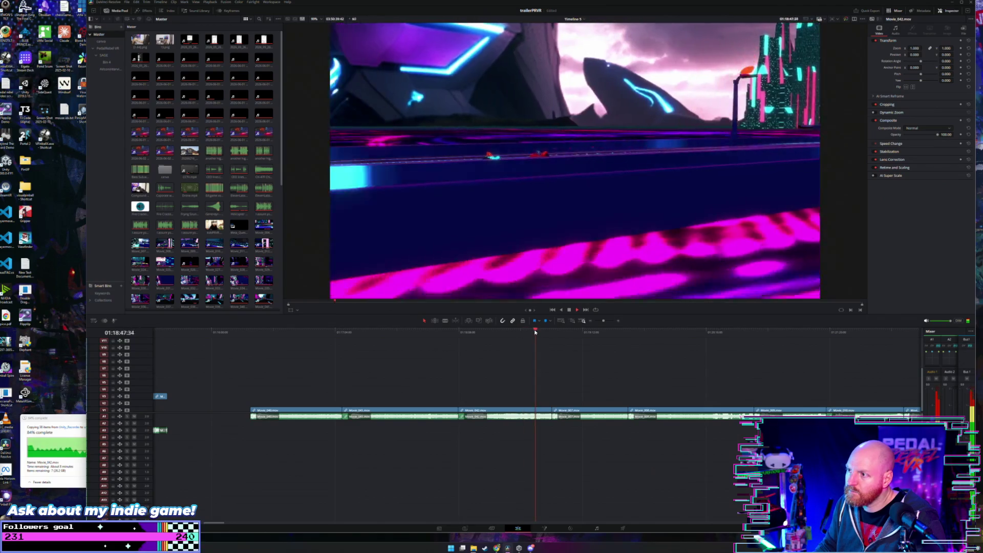
click(531, 332)
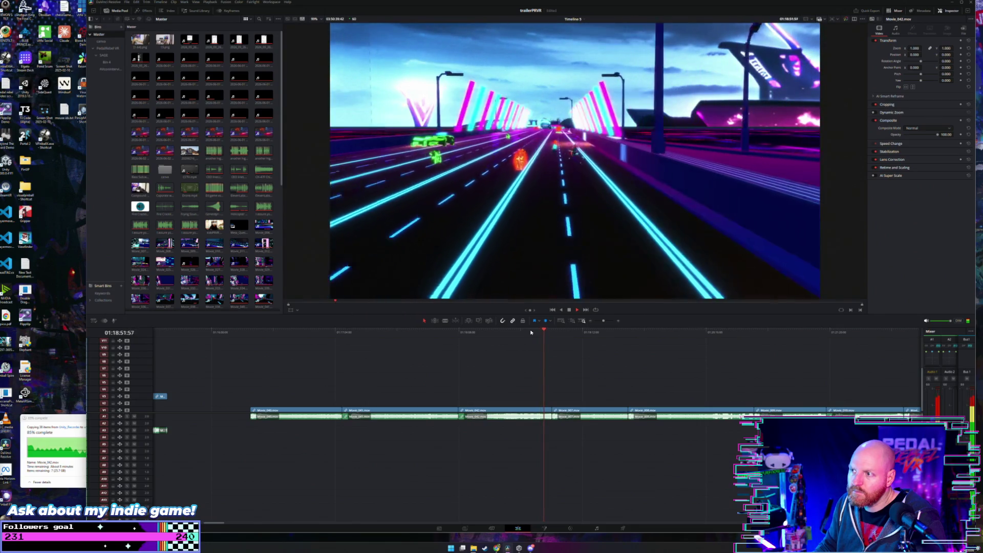
click(578, 332)
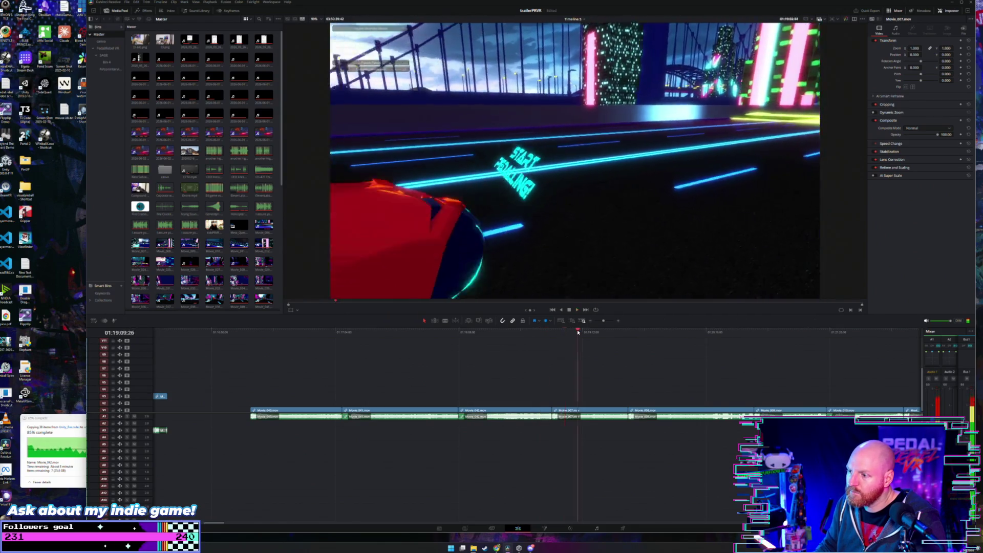
drag(584, 336, 598, 333)
click(603, 332)
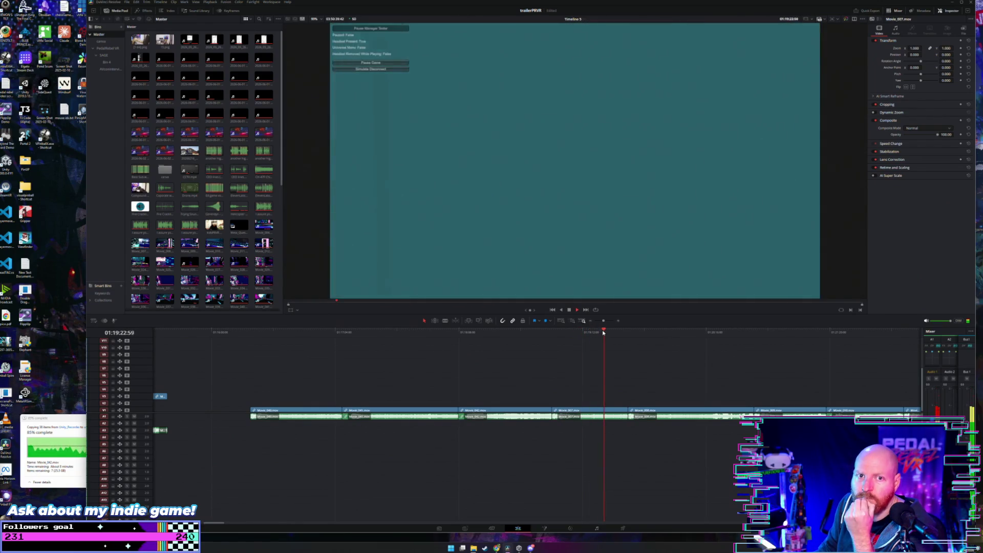
mouse_move(603, 333)
mouse_down()
mouse_move(616, 333)
mouse_move(551, 339)
mouse_move(694, 328)
mouse_move(672, 331)
mouse_up()
key(space)
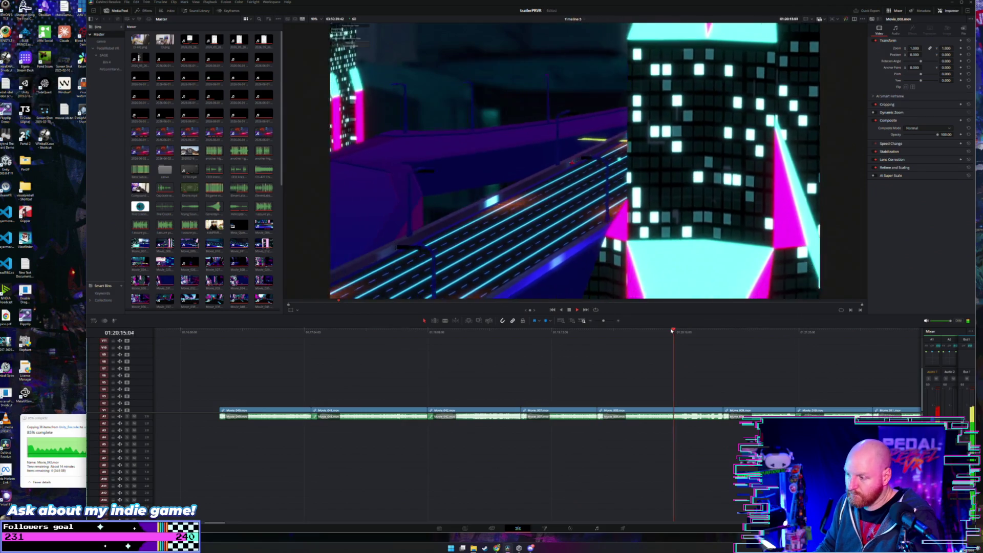
scroll(641, 377, down, 1)
scroll(641, 376, down, 1)
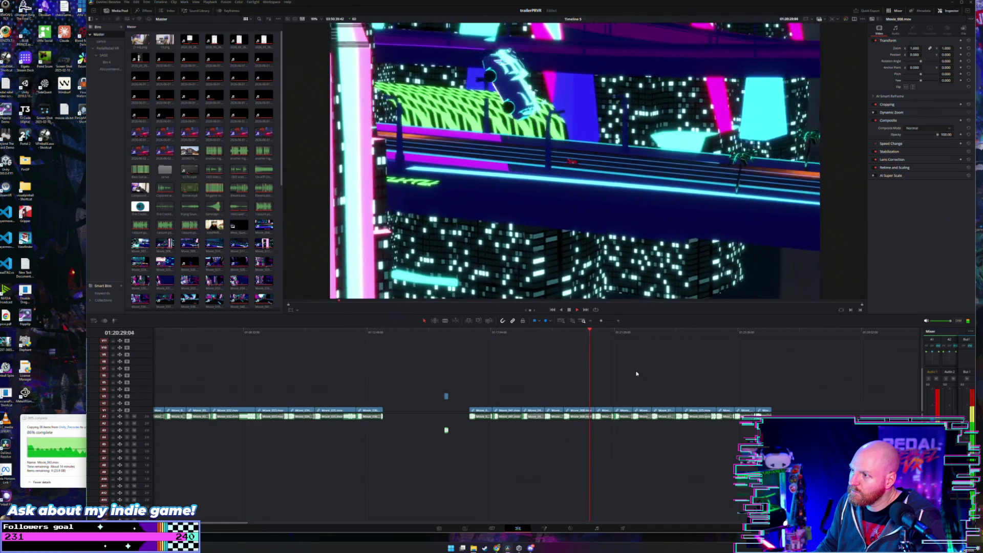
scroll(632, 374, up, 3)
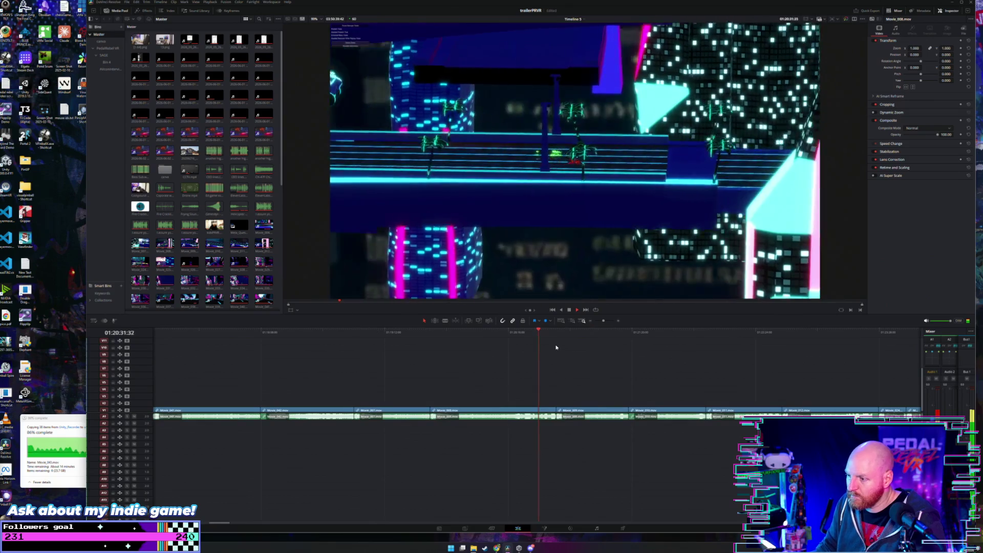
mouse_move(550, 338)
mouse_down()
mouse_move(622, 338)
mouse_move(607, 339)
mouse_up()
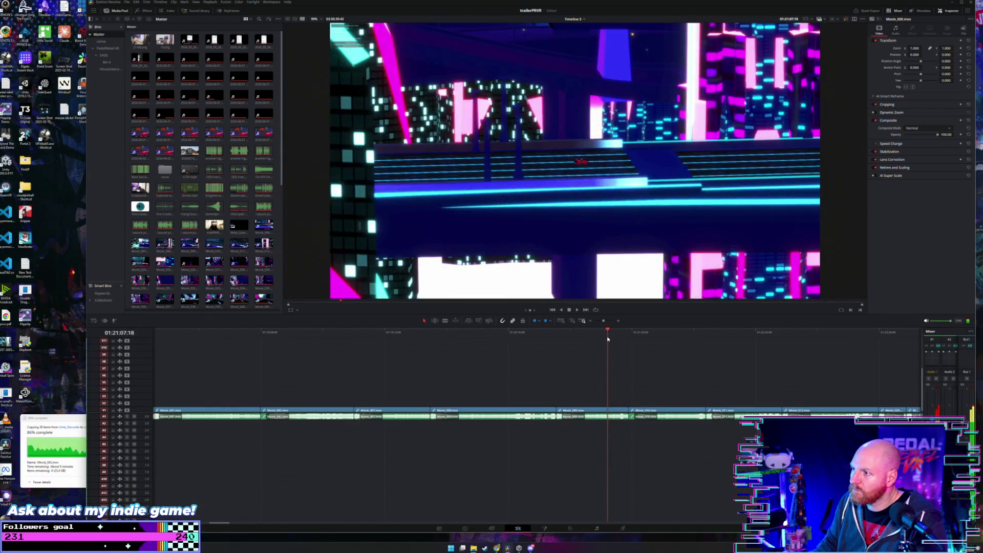
key(space)
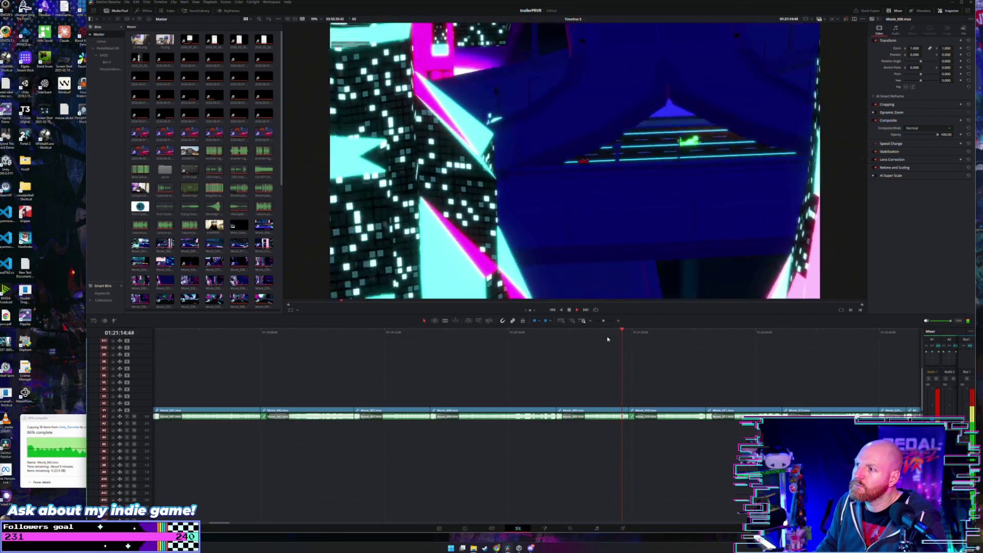
drag(638, 333, 683, 331)
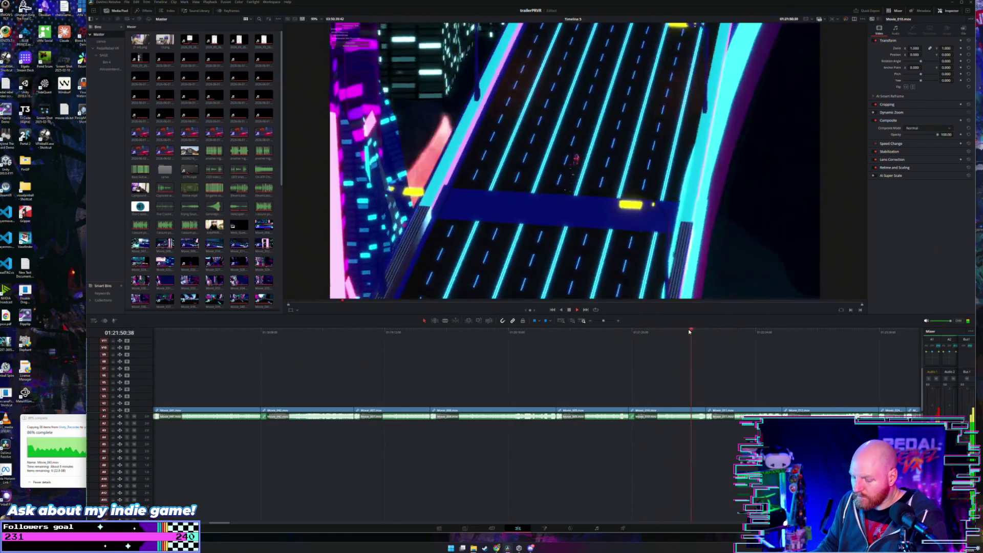
scroll(565, 337, down, 5)
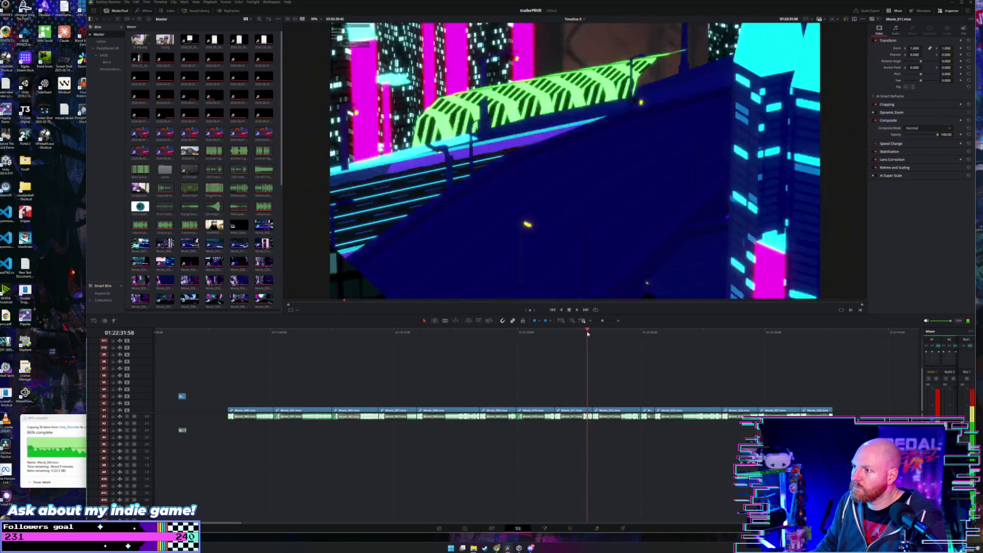
drag(595, 333, 625, 331)
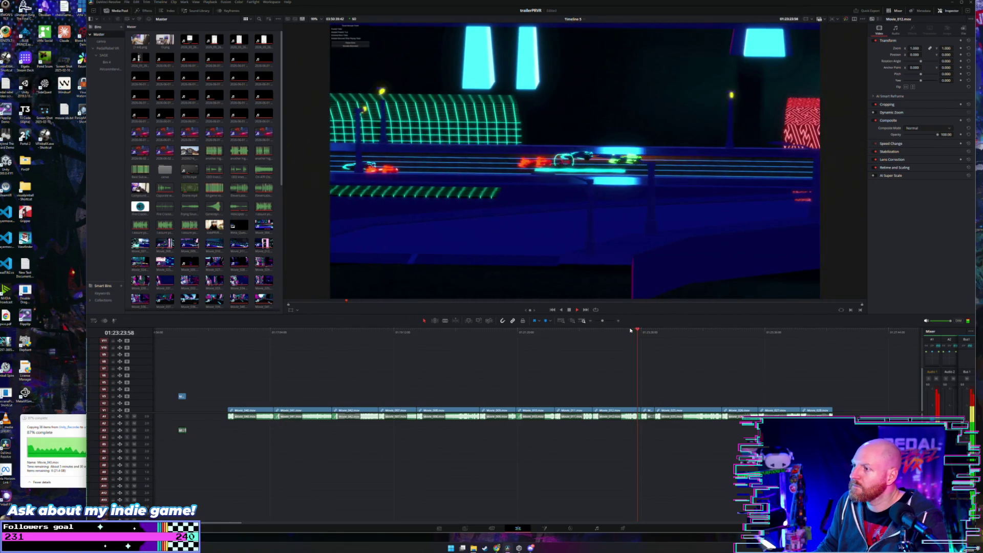
click(649, 334)
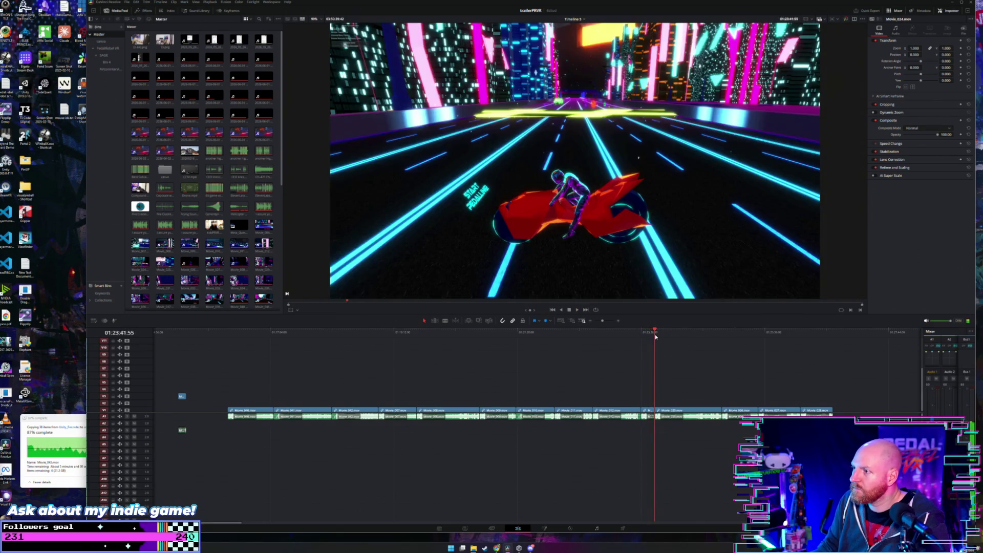
drag(650, 338, 749, 321)
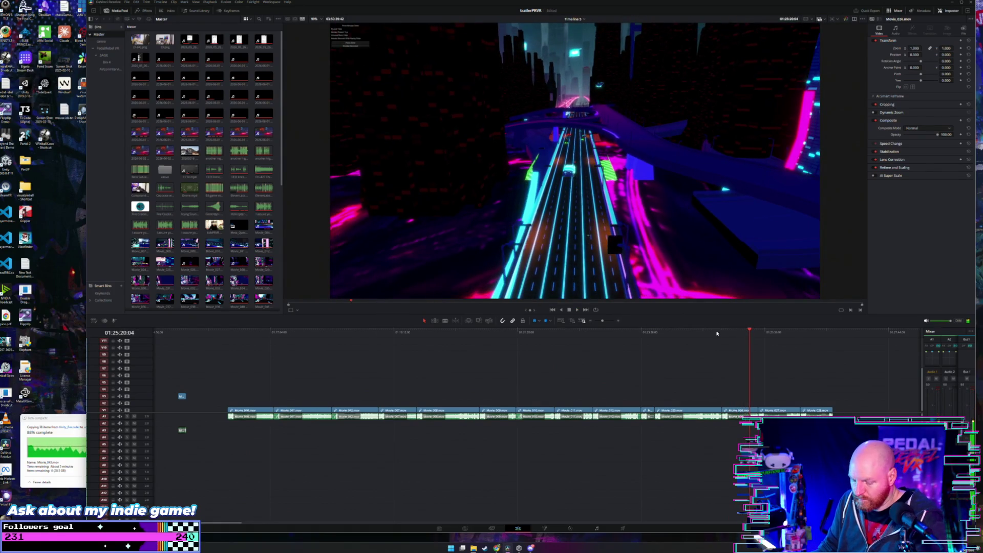
key(space)
scroll(573, 367, down, 5)
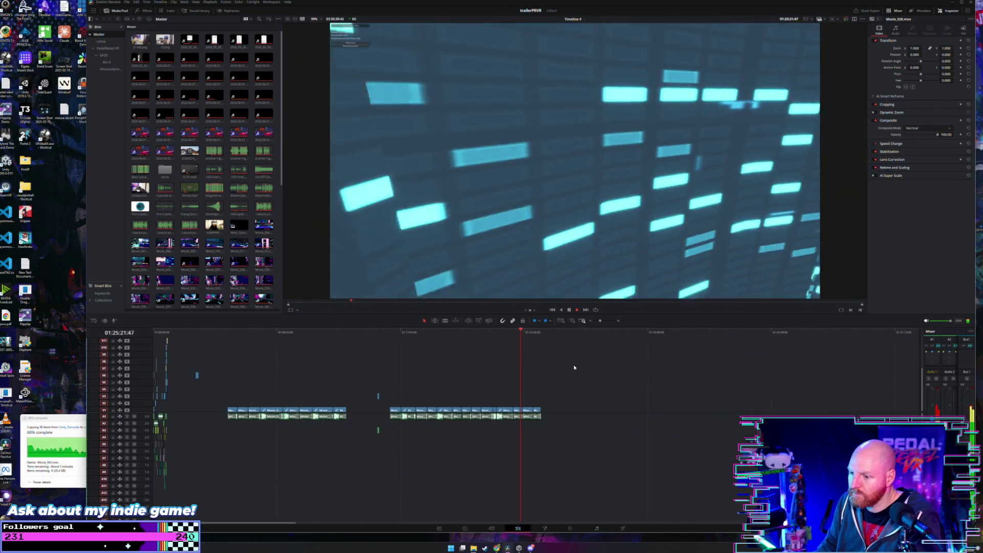
Scrub and play through Movie_027, rewatching moments to find the cut point
scroll(573, 364, up, 5)
drag(542, 335, 574, 335)
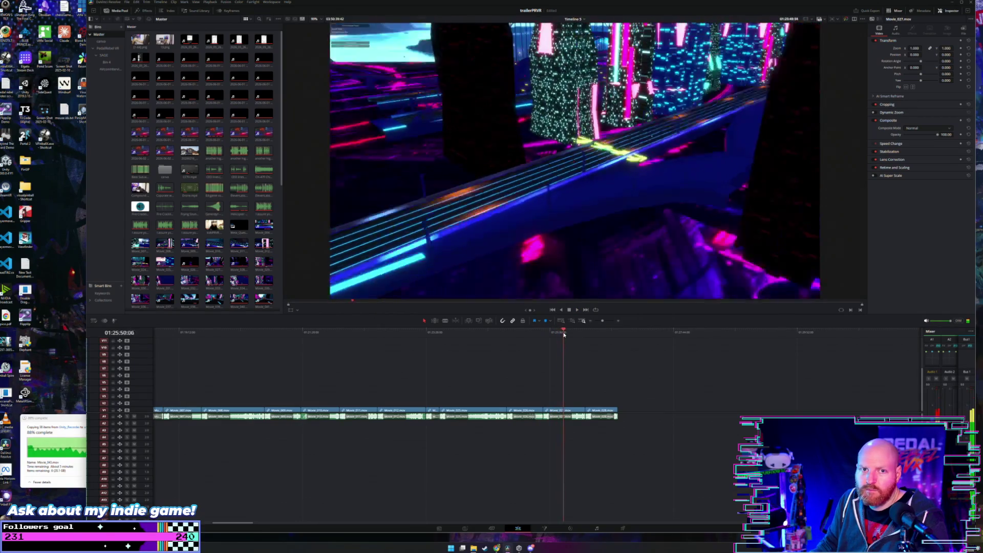
key(space)
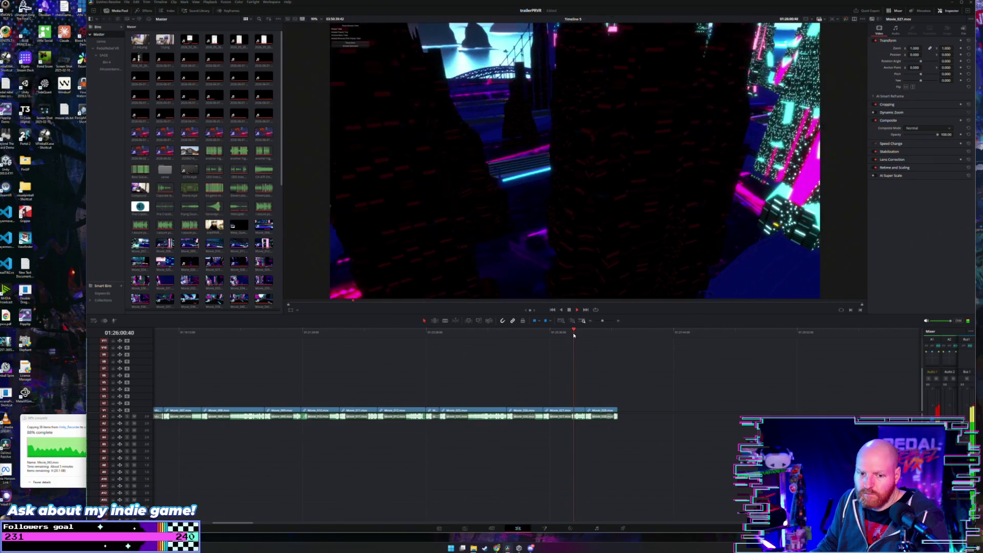
click(559, 333)
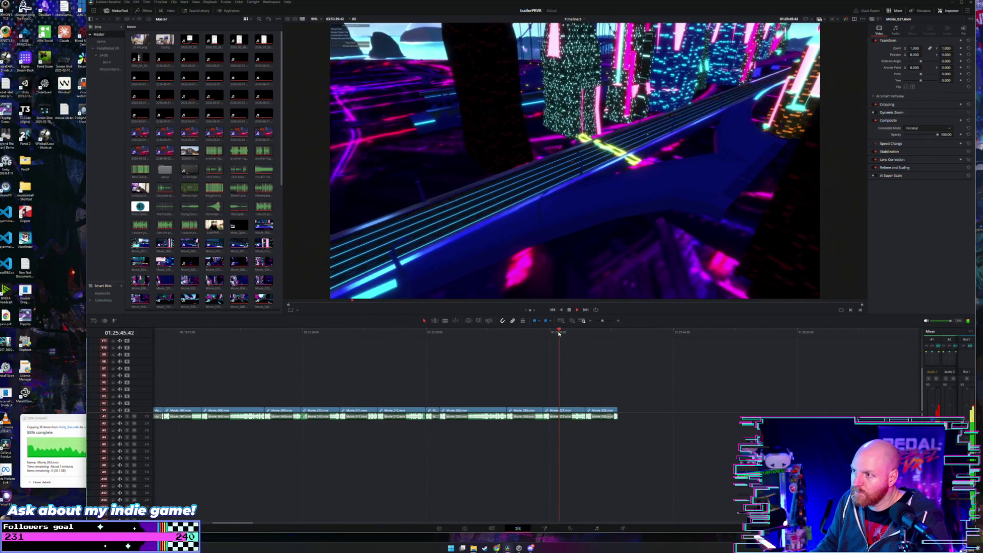
click(568, 332)
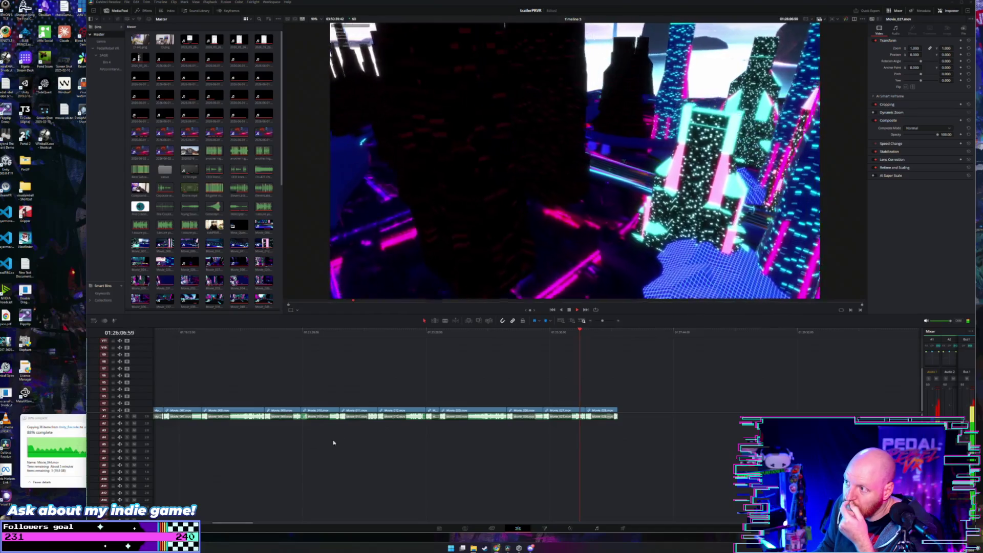
click(574, 332)
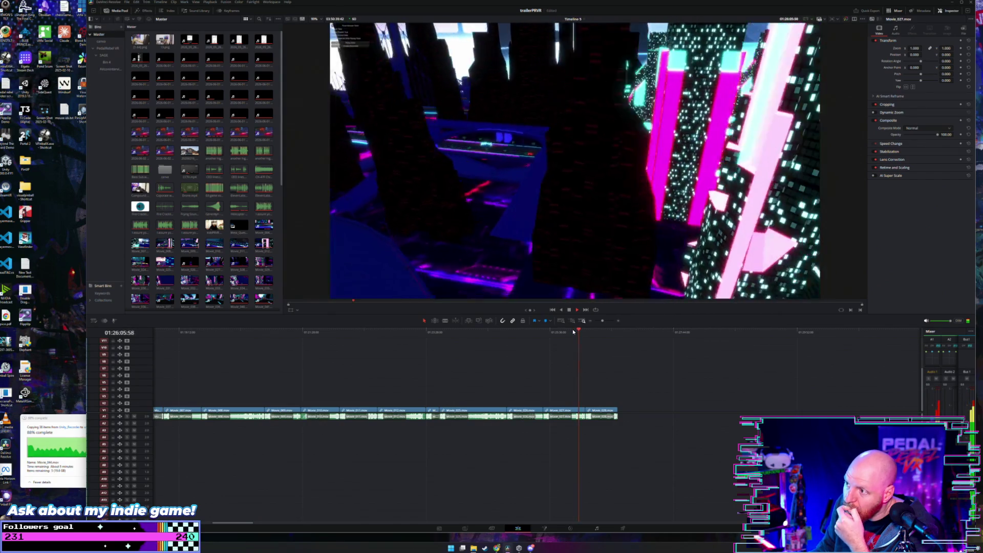
click(568, 332)
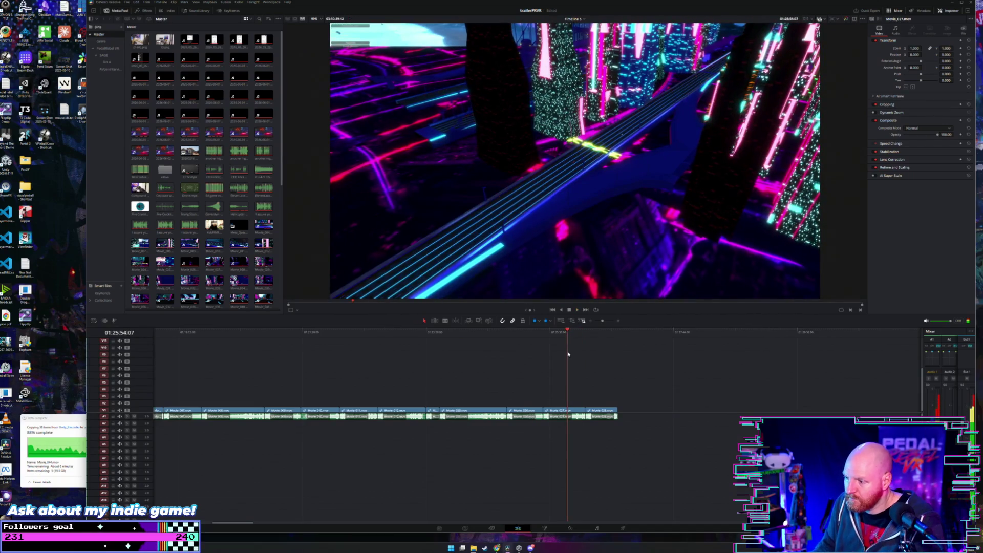
scroll(570, 375, up, 3)
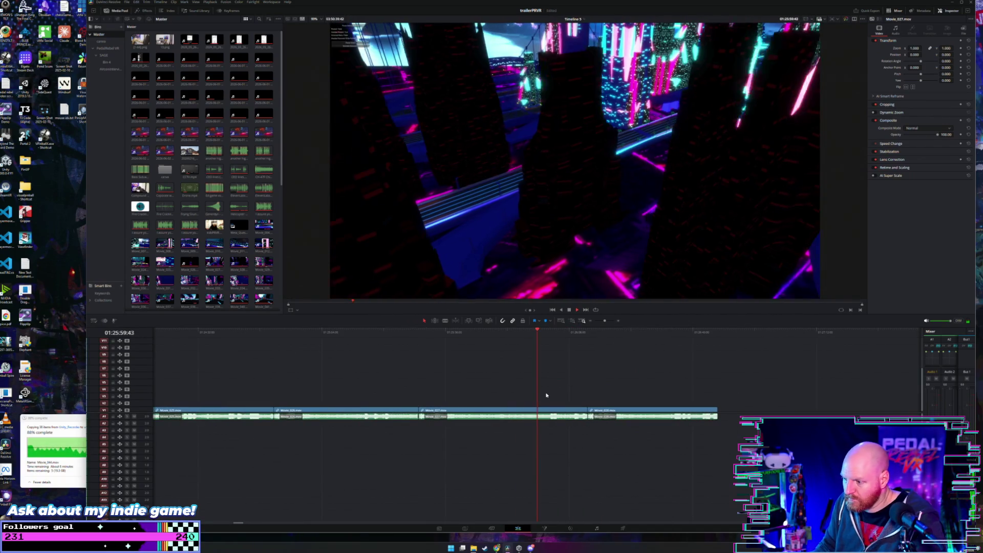
Blade-cut Movie_027 near 01:26:01, return to Selection mode, and step back to check the cut
key(b)
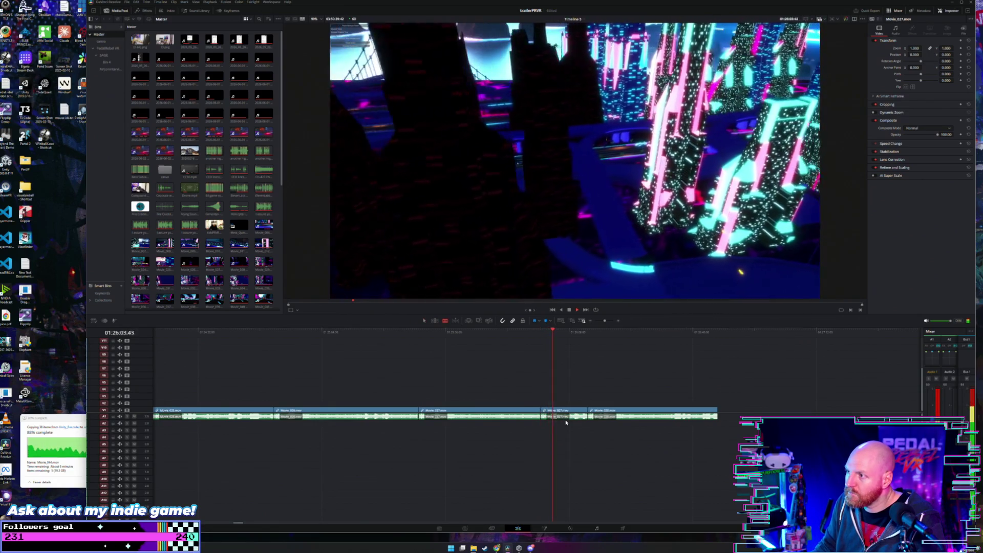
key(a)
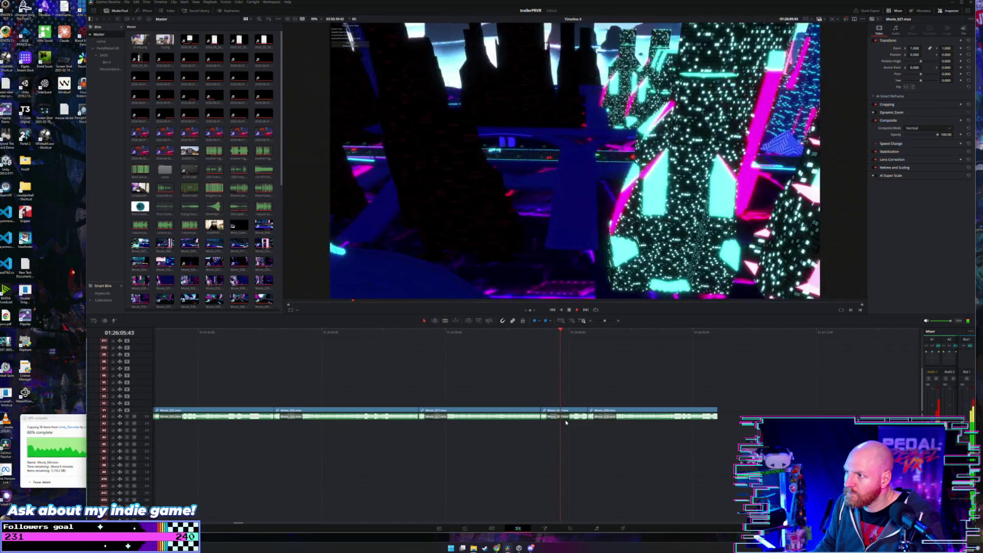
key(space)
drag(562, 333, 554, 334)
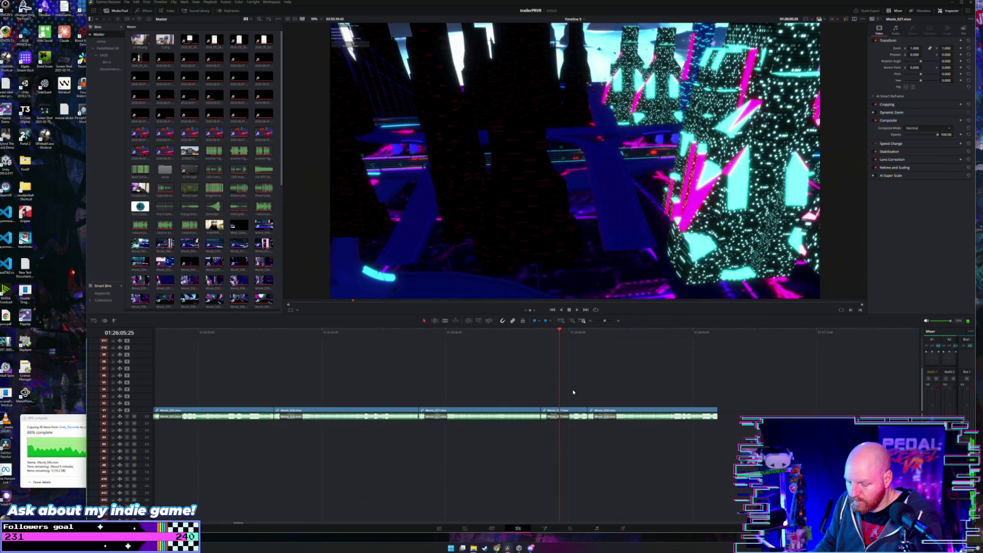
scroll(572, 390, up, 3)
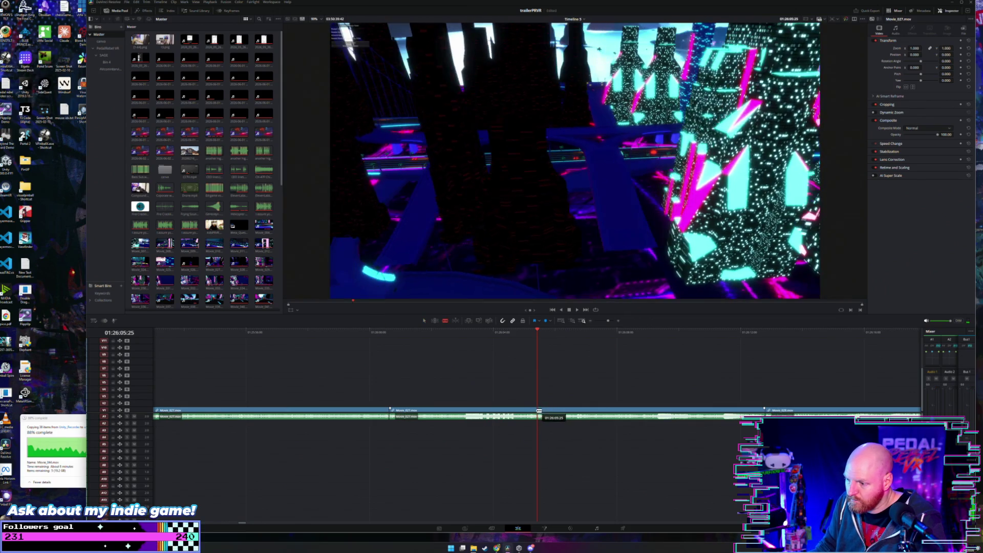
Move the cut piece of Movie_027 from V1 up to V3 and review the edited footage
drag(522, 410, 524, 396)
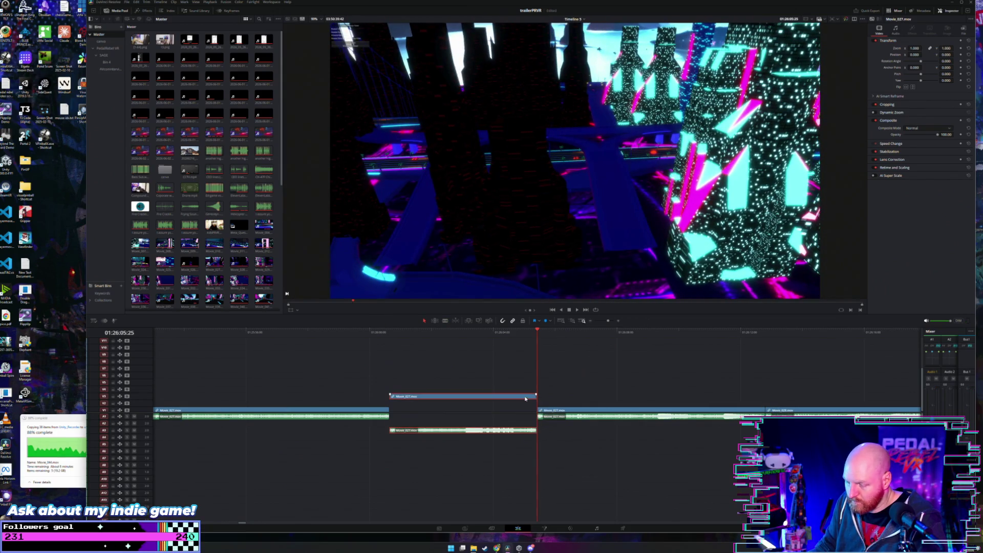
scroll(553, 397, down, 3)
mouse_move(566, 333)
mouse_down()
mouse_move(723, 338)
mouse_move(707, 340)
mouse_up()
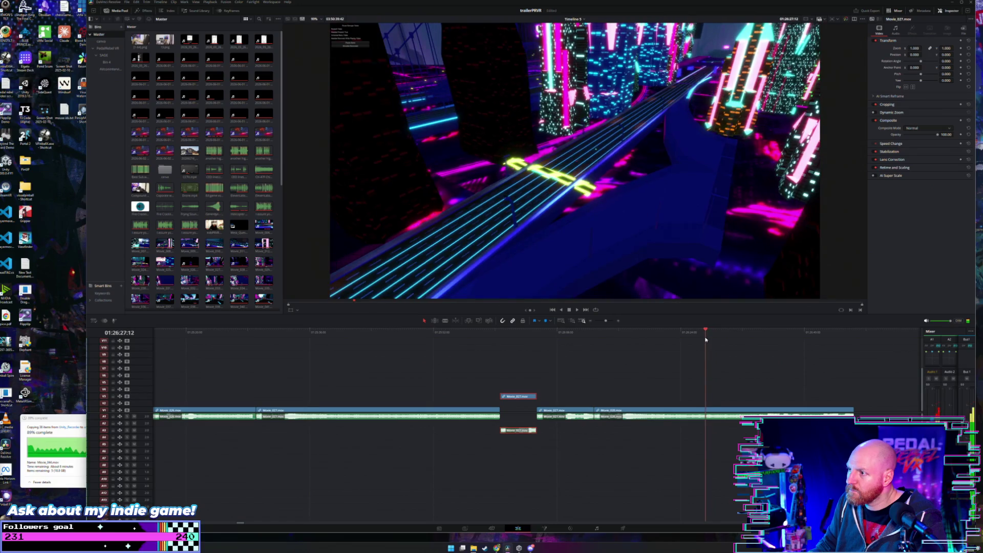
key(space)
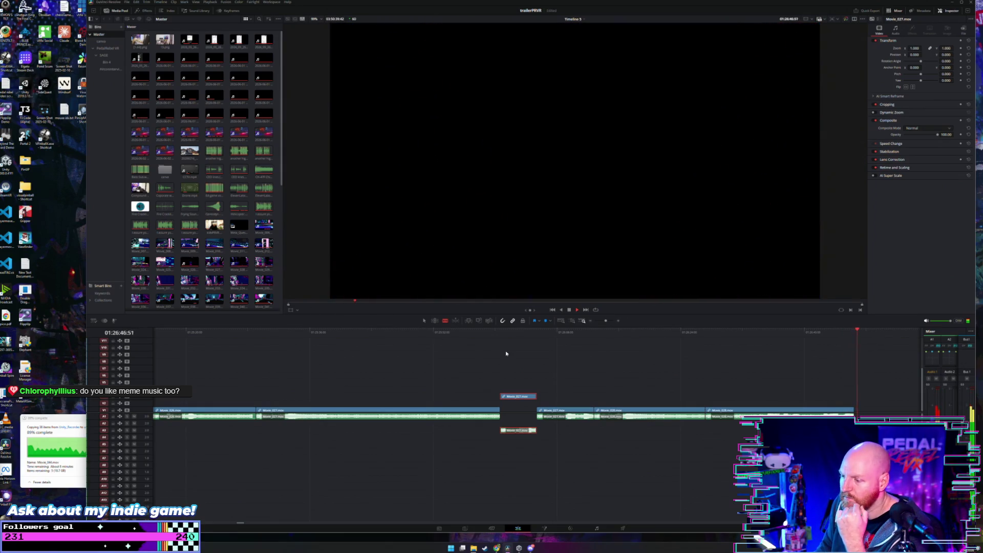
mouse_move(644, 334)
mouse_down()
mouse_move(612, 334)
mouse_move(728, 337)
mouse_up()
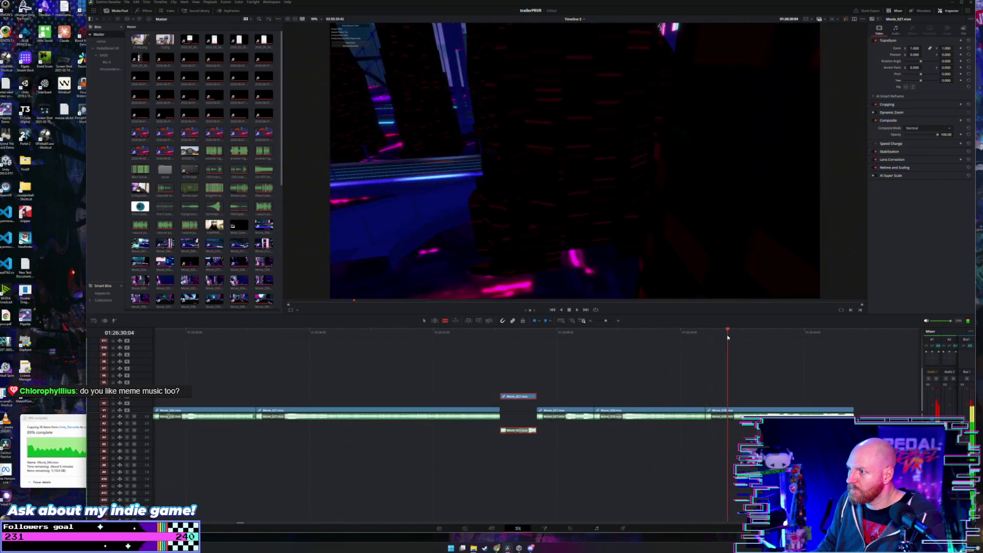
scroll(700, 355, right, 3)
drag(627, 332, 717, 332)
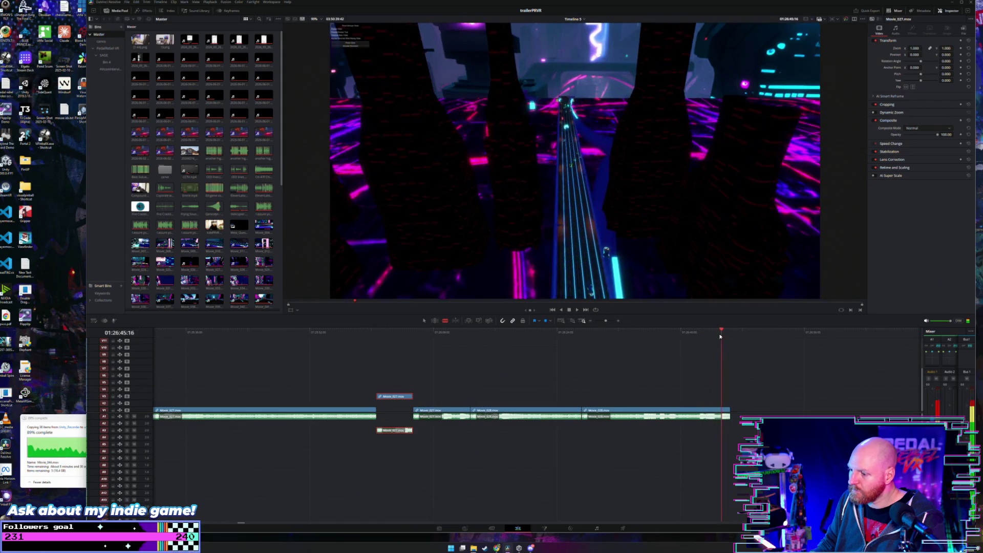
Select the run of later clips on V1/A1 and delete them
scroll(662, 358, down, 3)
scroll(593, 390, down, 4)
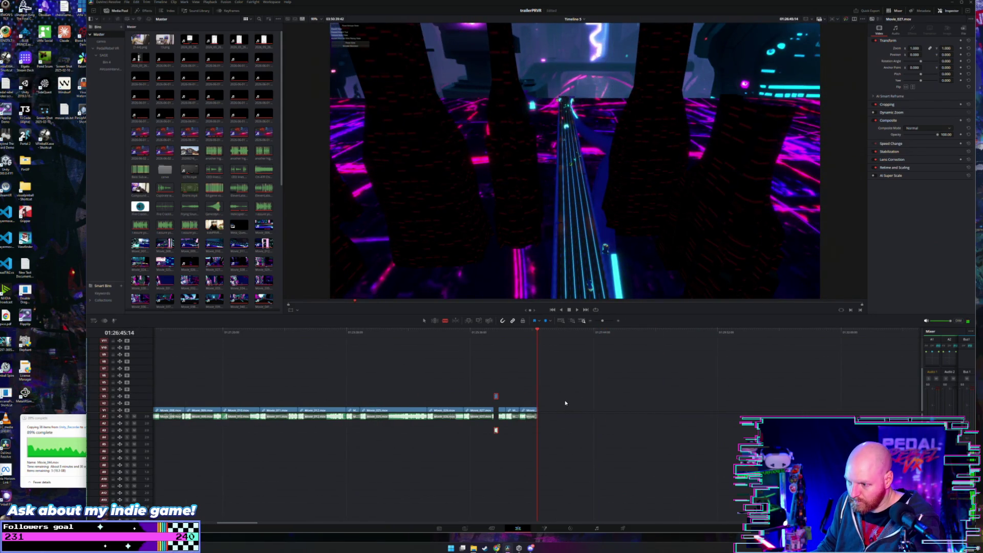
mouse_move(669, 405)
mouse_down()
mouse_move(614, 417)
mouse_move(361, 422)
mouse_up()
key(Delete)
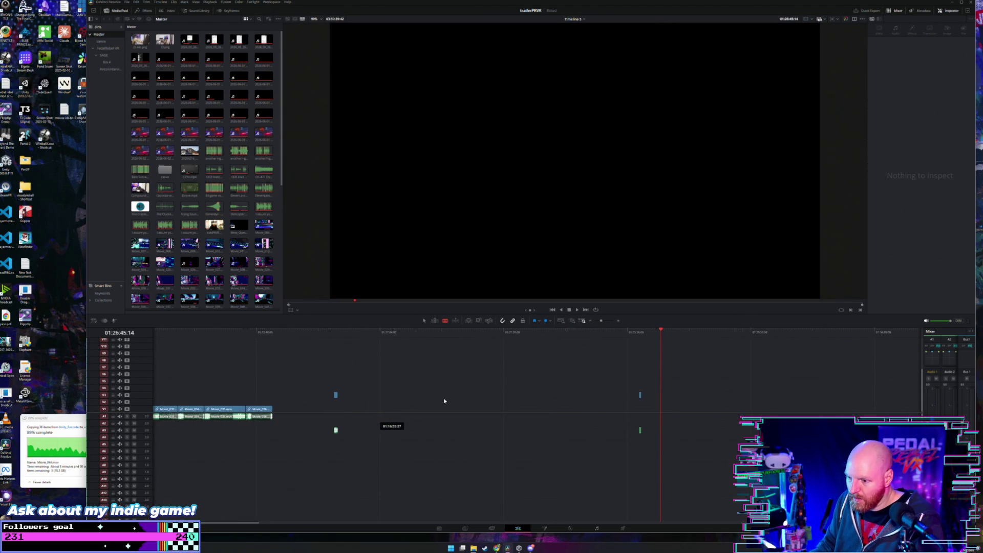
Select the lifted Movie_027 clip and shift the timeline view back left
click(640, 395)
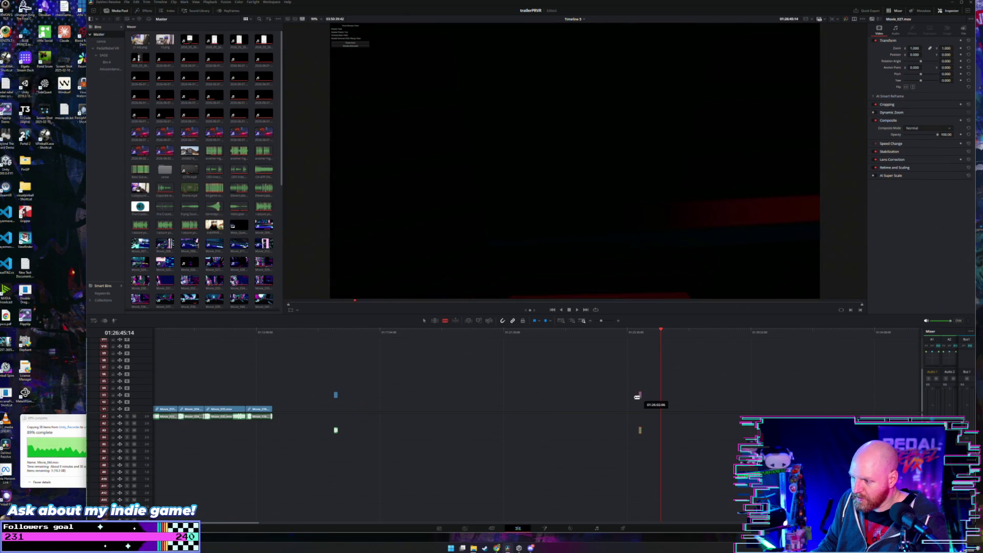
drag(637, 397, 636, 397)
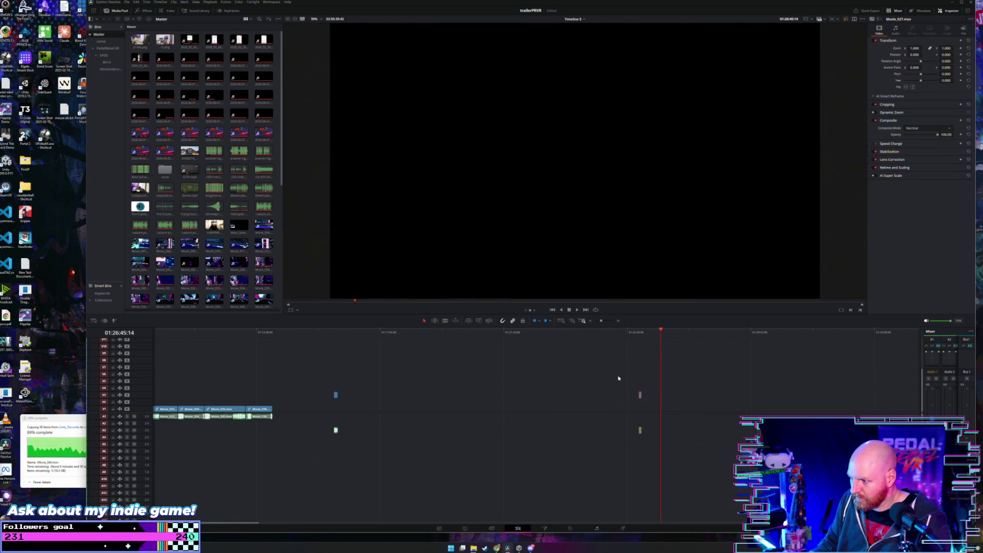
drag(449, 392, 342, 396)
scroll(354, 398, left, 5)
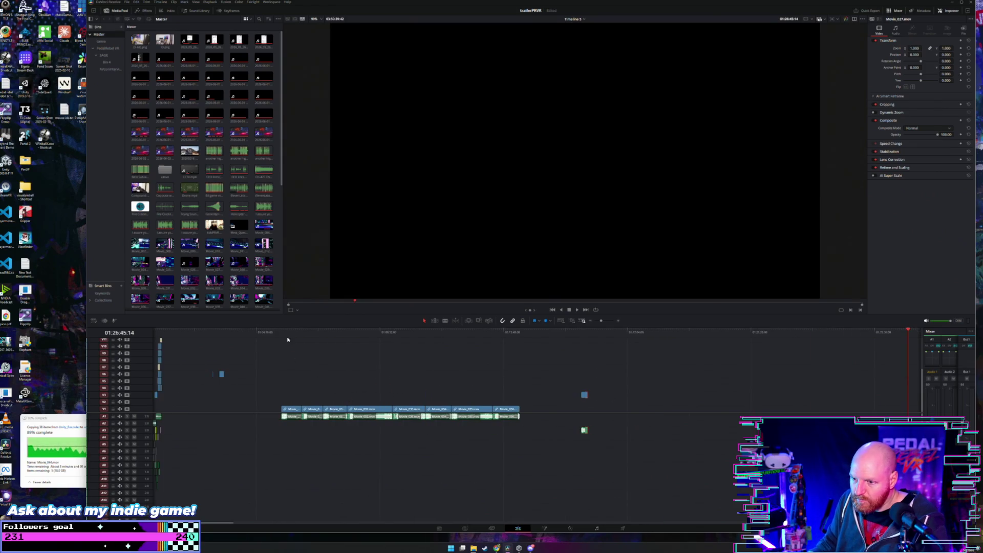
Play and scrub through the earlier gameplay footage to review it
click(288, 334)
key(space)
drag(301, 335, 343, 337)
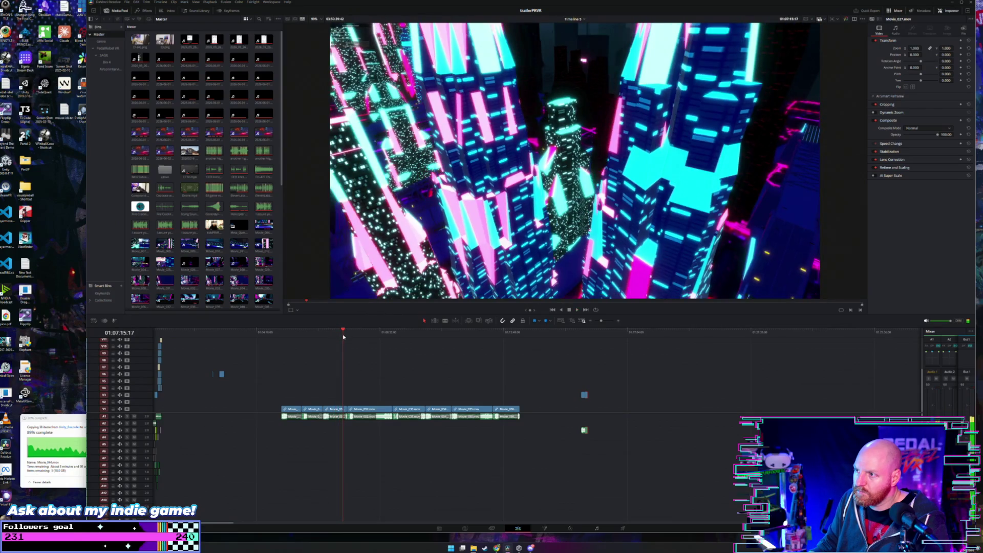
key(space)
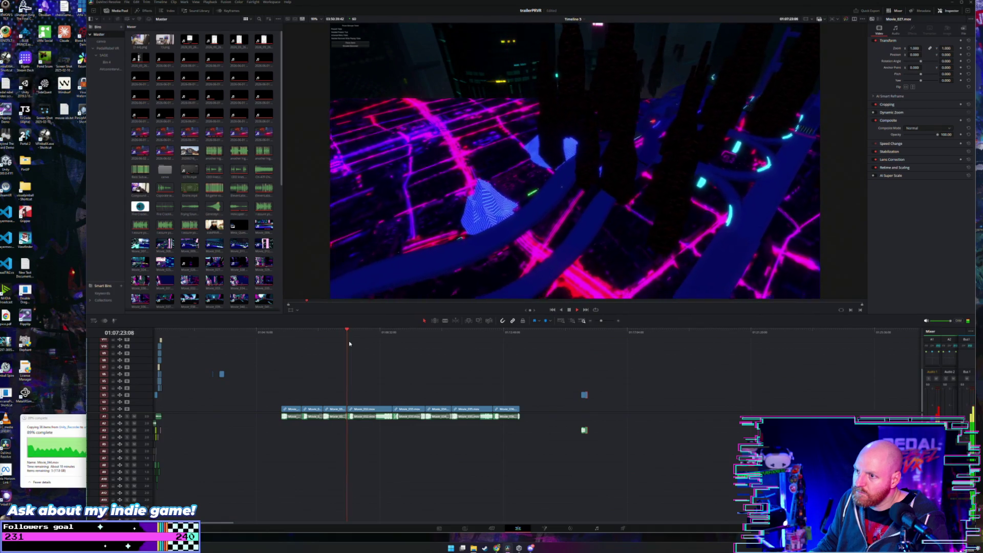
key(space)
drag(352, 332, 359, 336)
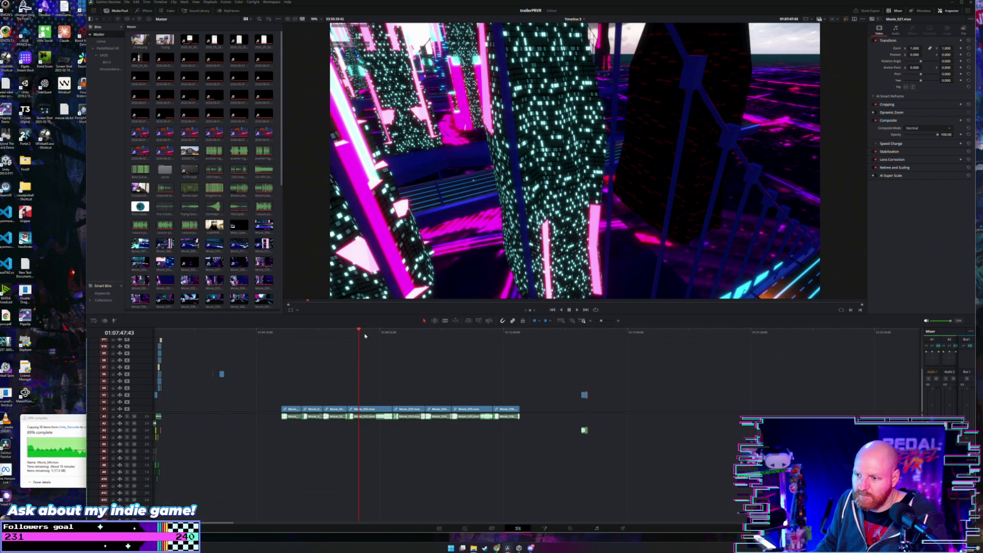
Fast-forward through the sequence with L, then switch to the Blade tool
key(l)
key(l)
key(l)
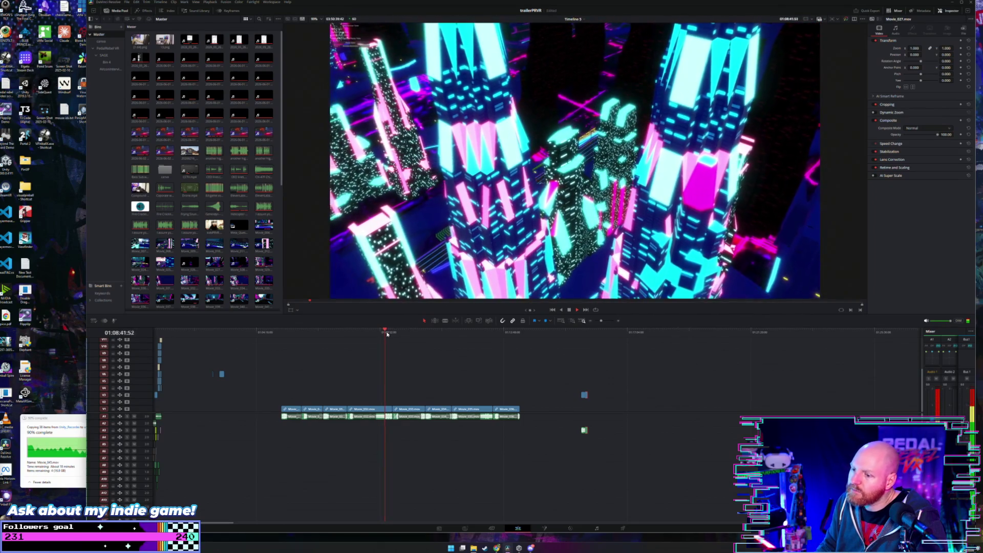
key(b)
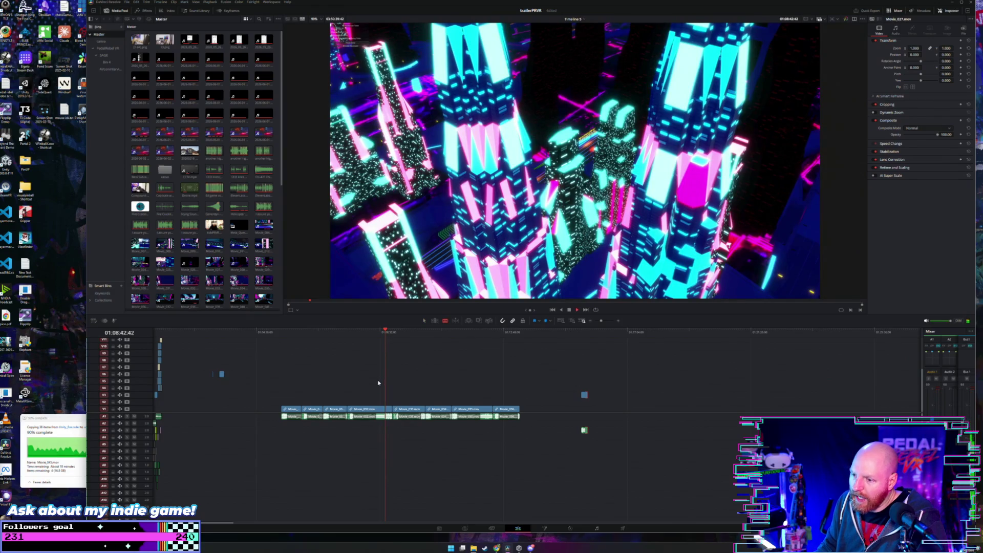
scroll(378, 383, up, 3)
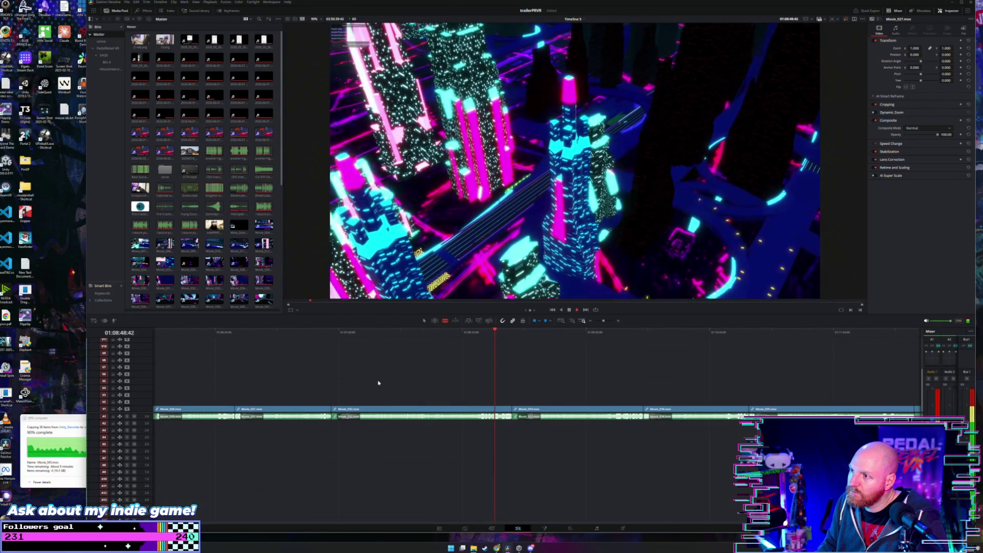
Lift a short clip piece and Movie_032 from V1 up onto V2
scroll(378, 383, up, 2)
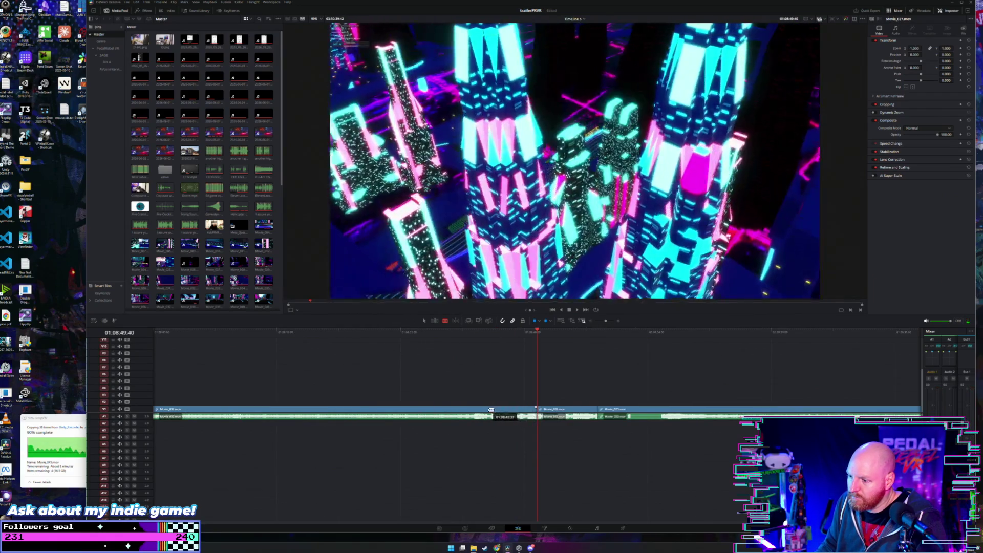
drag(503, 409, 504, 401)
scroll(532, 396, down, 2)
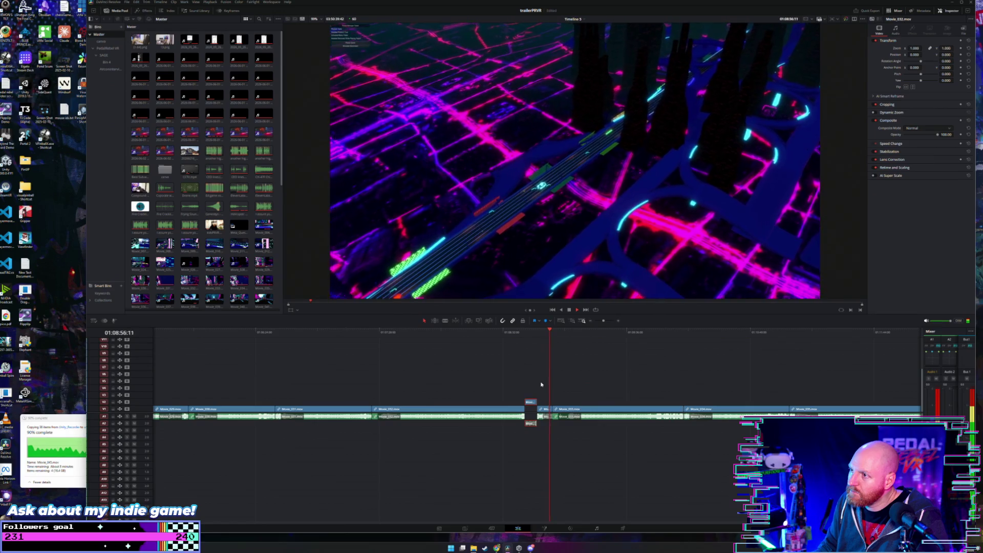
scroll(550, 359, up, 1)
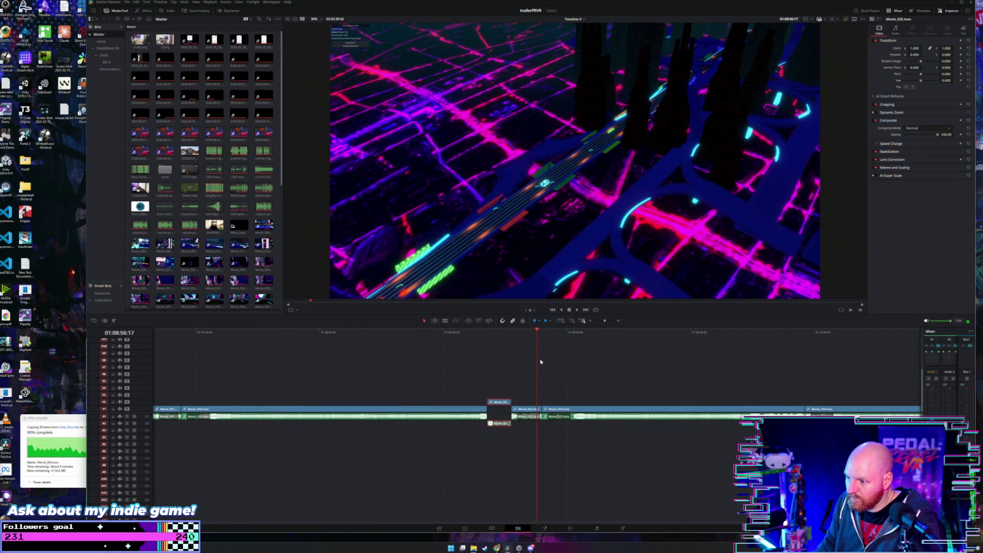
drag(524, 409, 524, 403)
scroll(525, 403, down, 2)
click(548, 331)
Scrub and play through the later footage of the sequence
drag(559, 335, 588, 337)
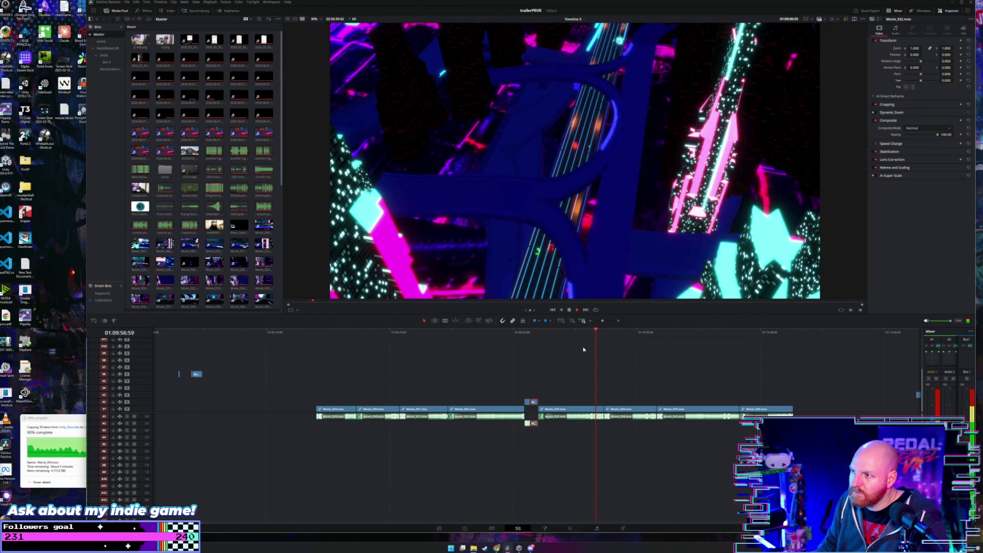
drag(606, 336, 640, 335)
key(space)
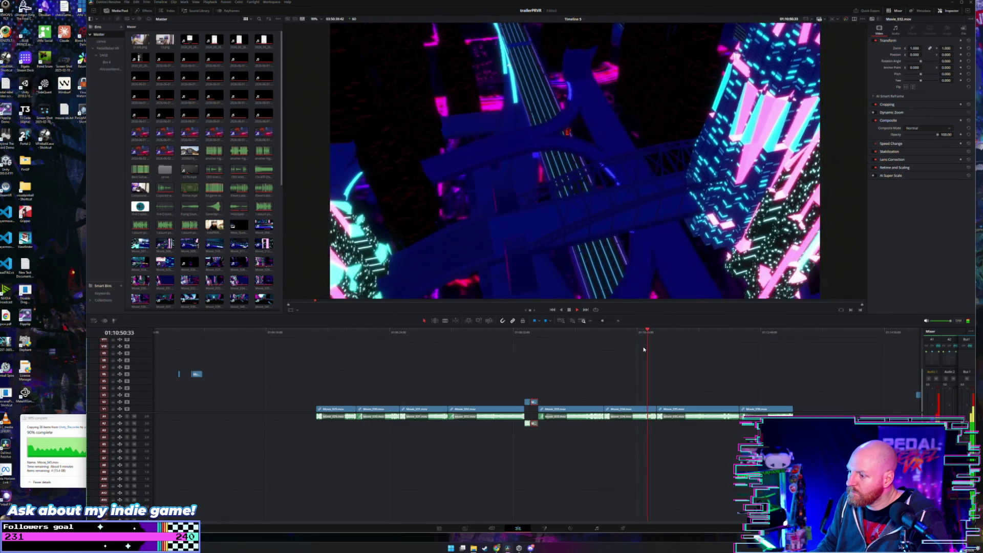
drag(664, 332, 722, 326)
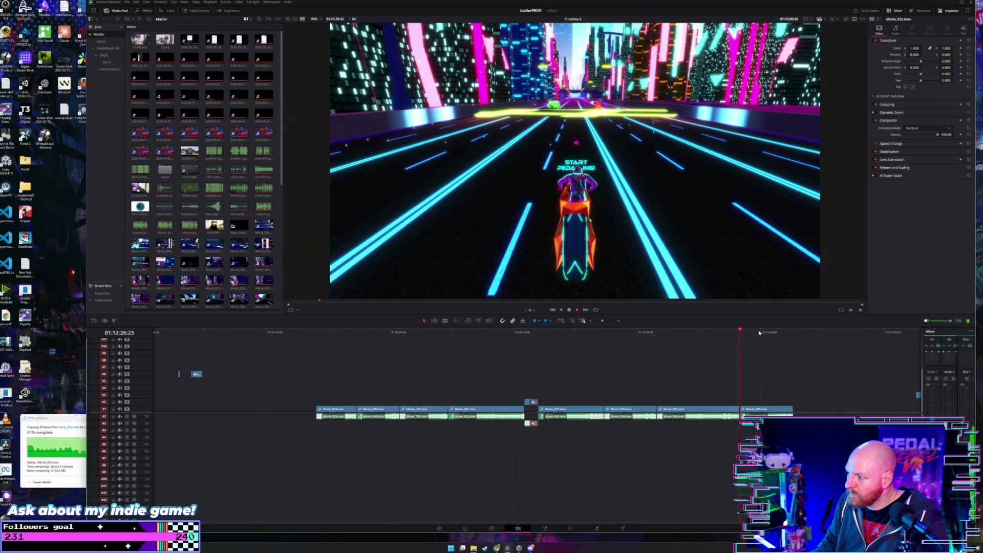
click(776, 331)
drag(776, 331, 781, 331)
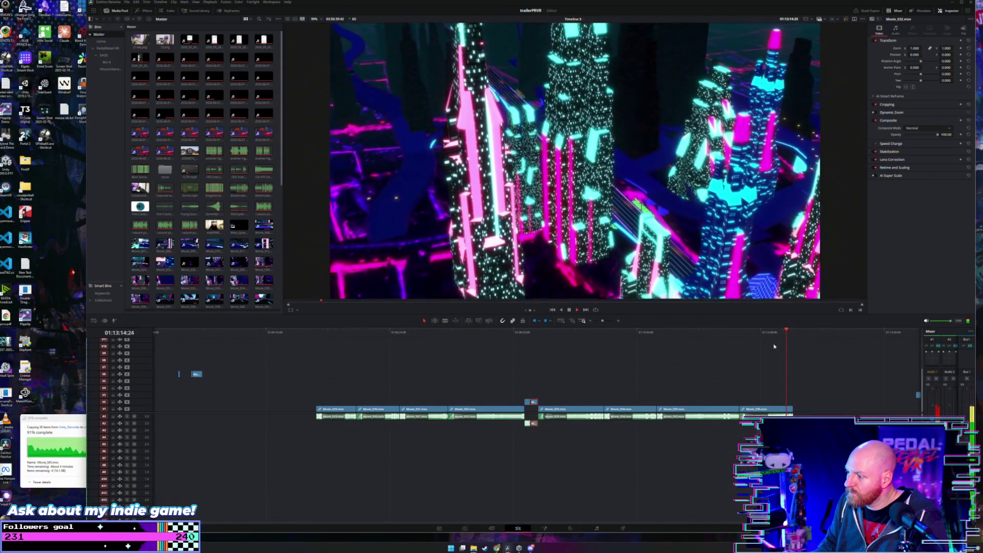
key(space)
Zoom out, select all main-track clips, and move the playhead back toward the start
key(ctrl+minus)
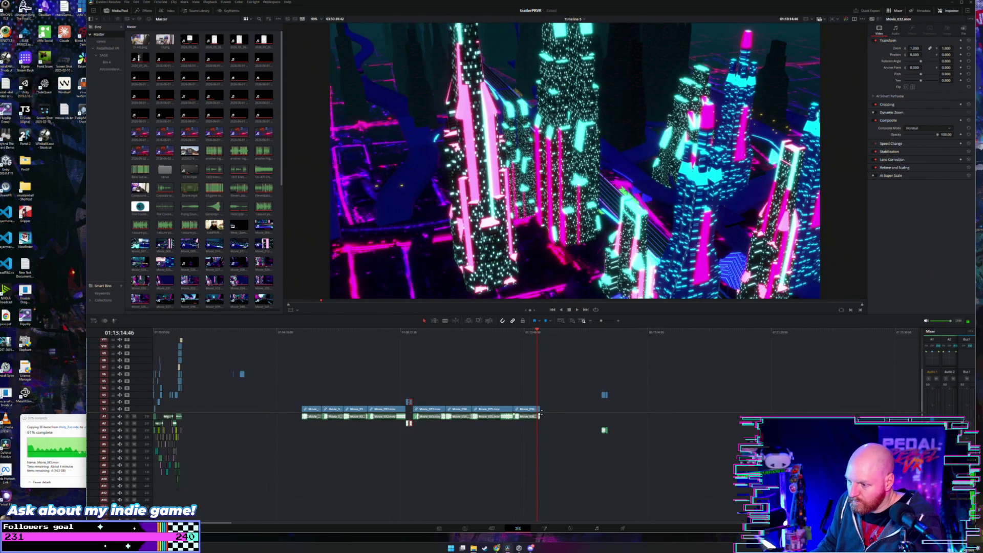
drag(550, 408, 303, 414)
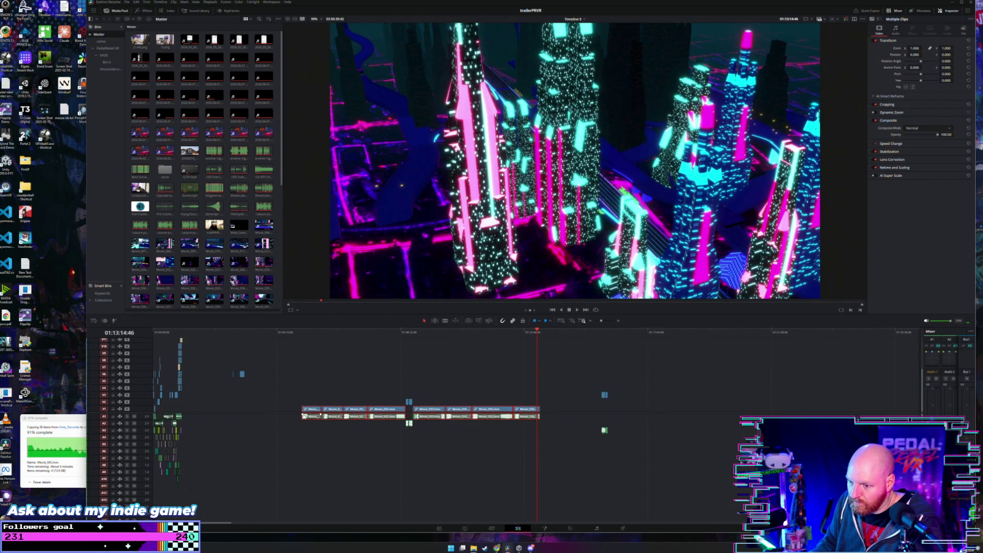
drag(309, 337, 346, 337)
Delete the main-track clips and move the kept V2 clips along the timeline
key(Delete)
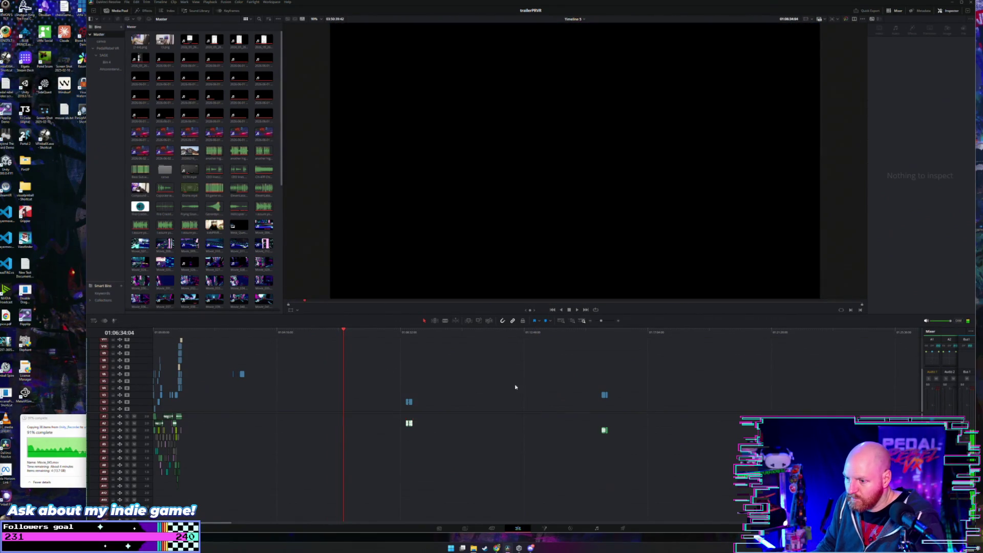
click(408, 402)
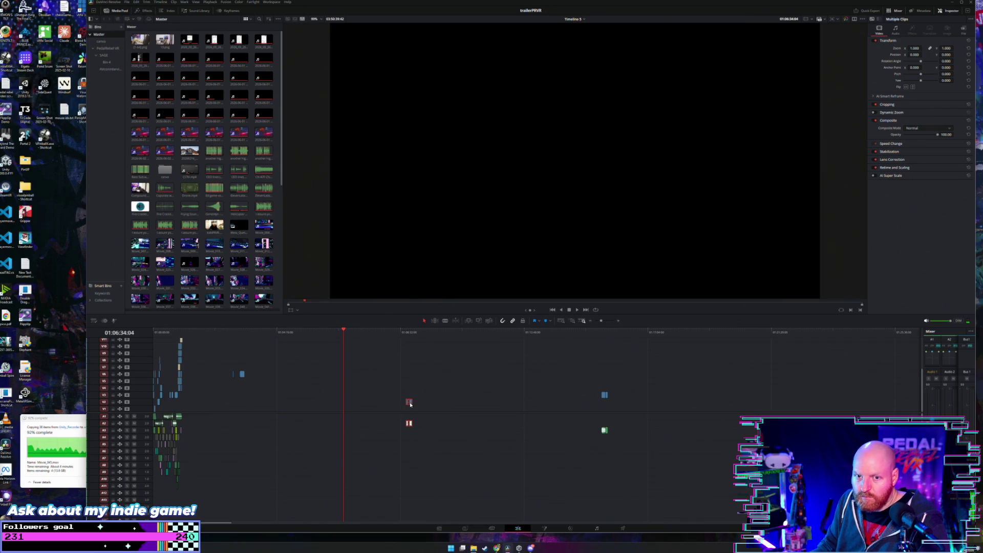
mouse_move(414, 404)
mouse_down()
mouse_move(544, 390)
mouse_move(598, 398)
mouse_move(376, 409)
mouse_move(271, 392)
mouse_move(254, 377)
mouse_up()
click(238, 336)
Delete the audio clips under the kept footage
scroll(425, 373, up, 4)
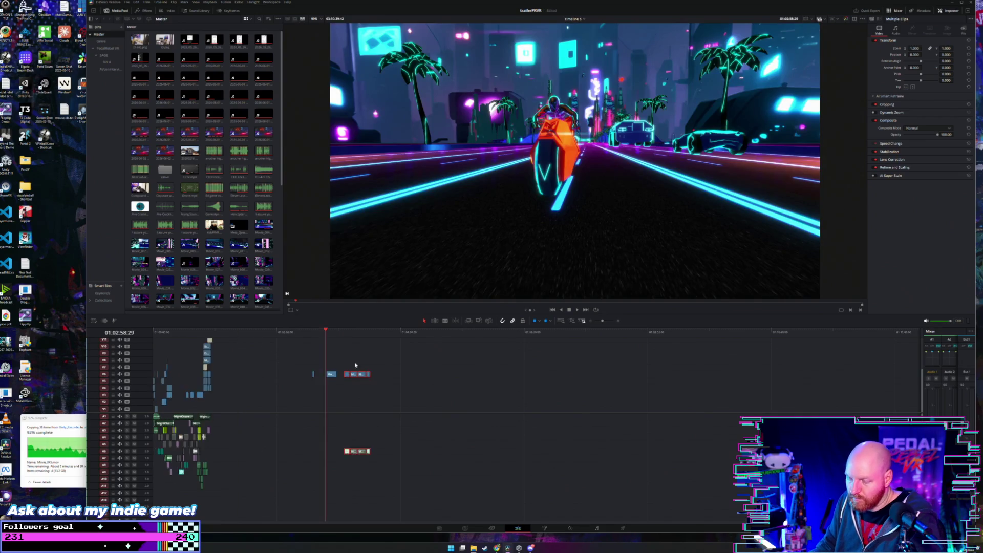
click(451, 422)
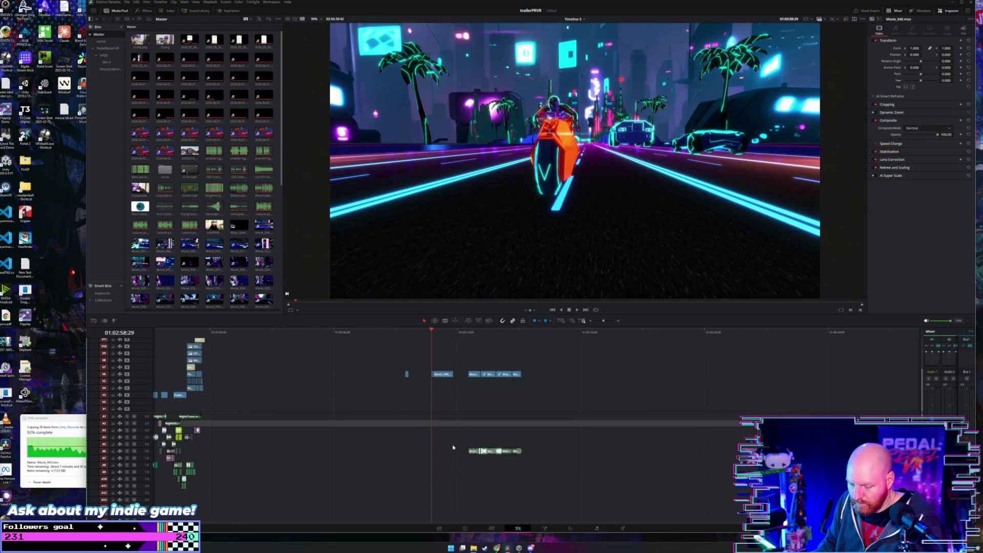
drag(446, 444, 533, 461)
key(Delete)
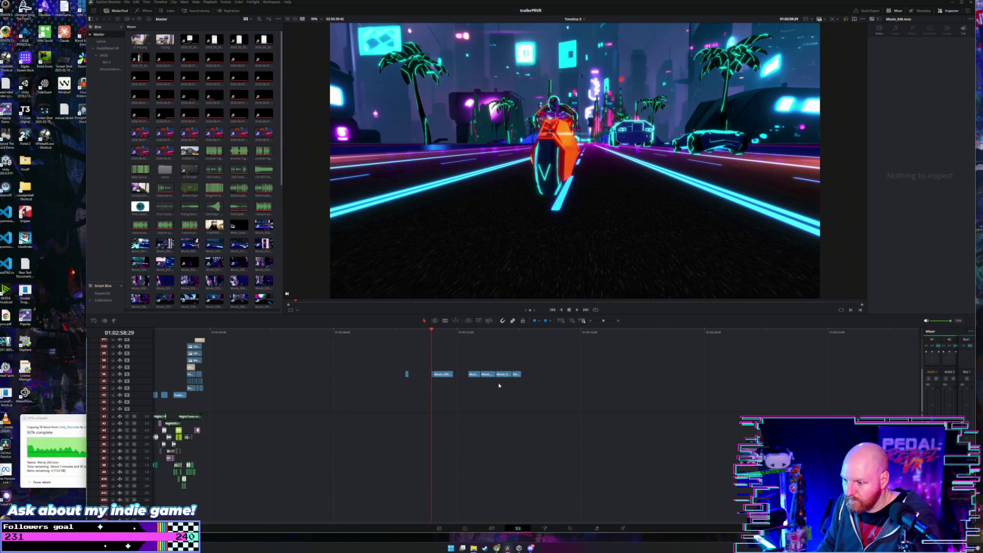
Select the four clips on V6 and replay the kept picks
drag(494, 373, 470, 377)
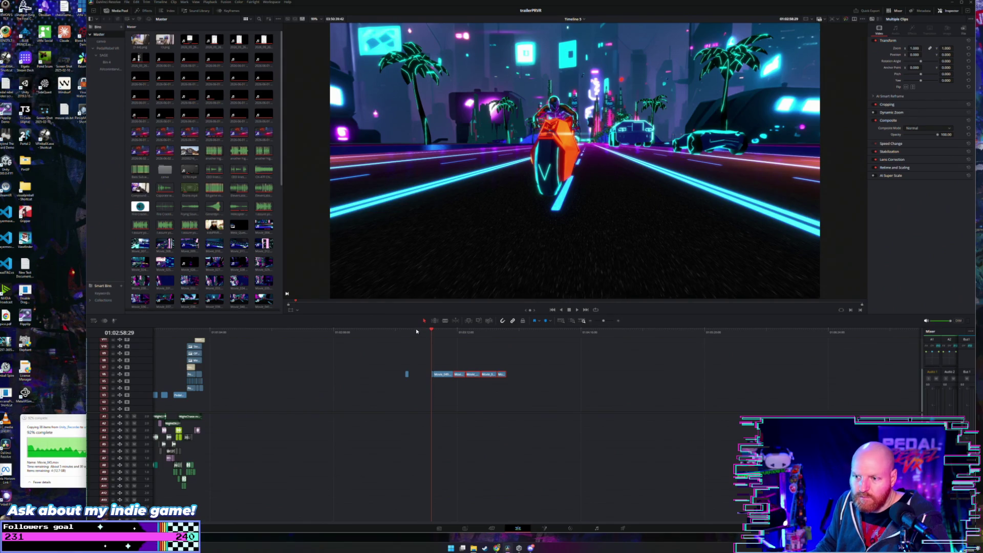
click(416, 331)
key(space)
scroll(446, 351, up, 2)
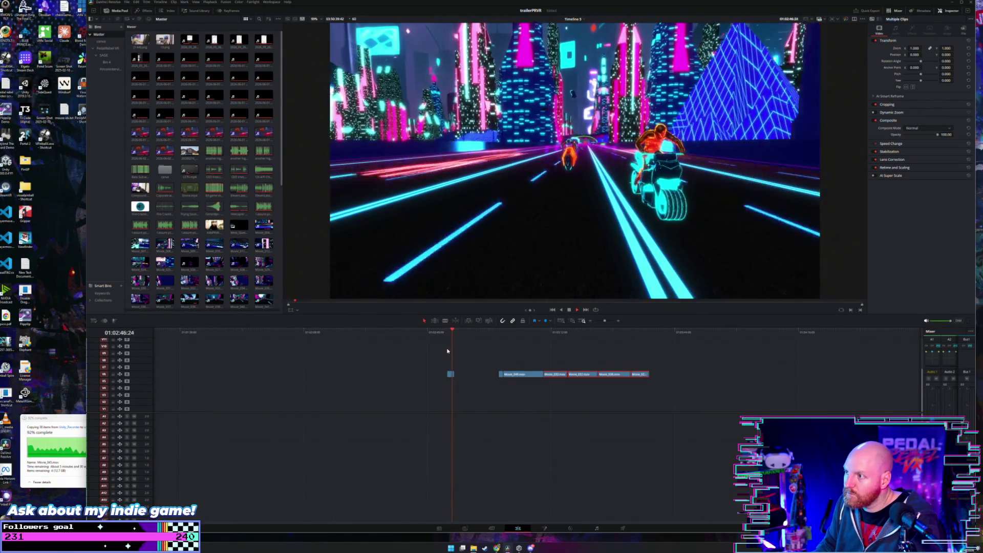
Delete the empty gap before Movie_048 on V6 so the picks butt against the short clip
click(487, 352)
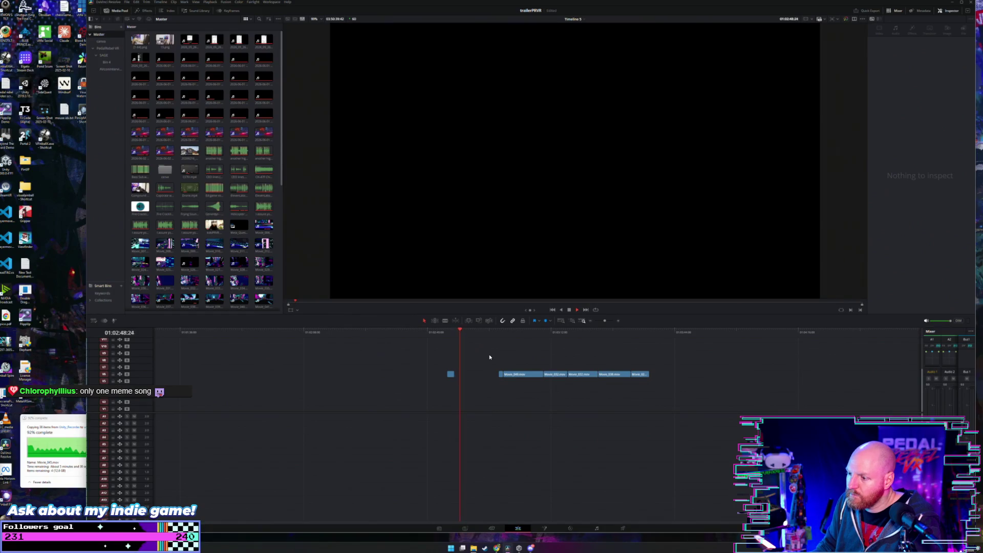
click(499, 331)
key(space)
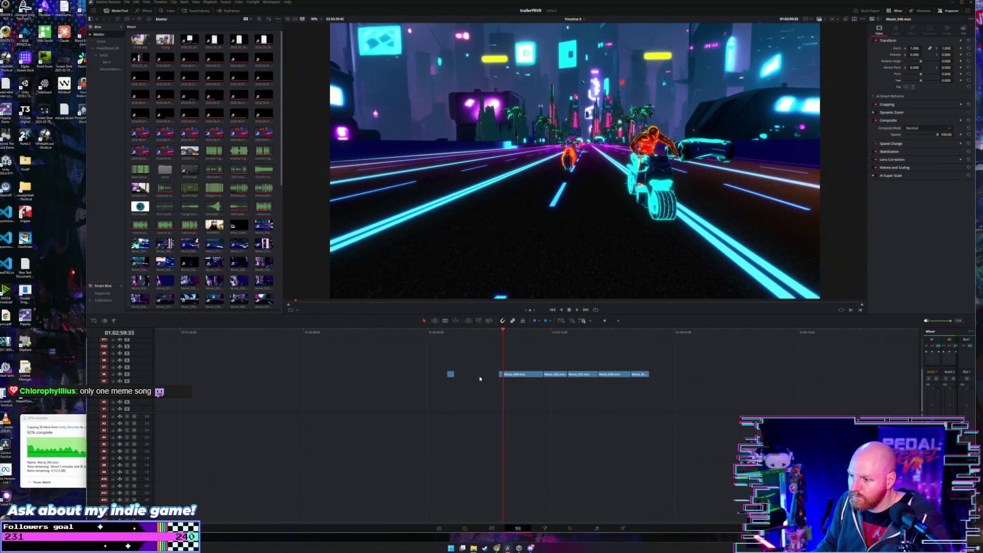
key(Delete)
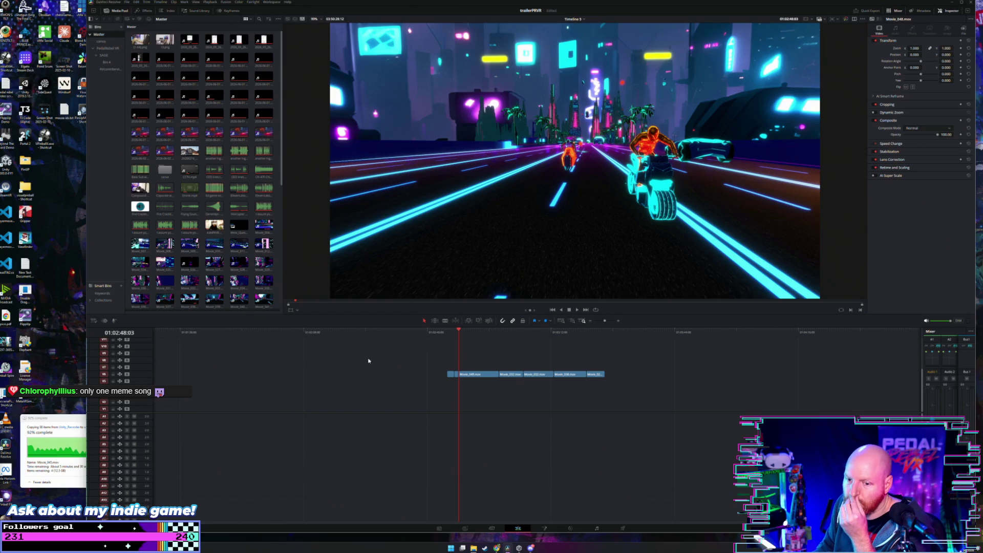
scroll(231, 248, down, 2)
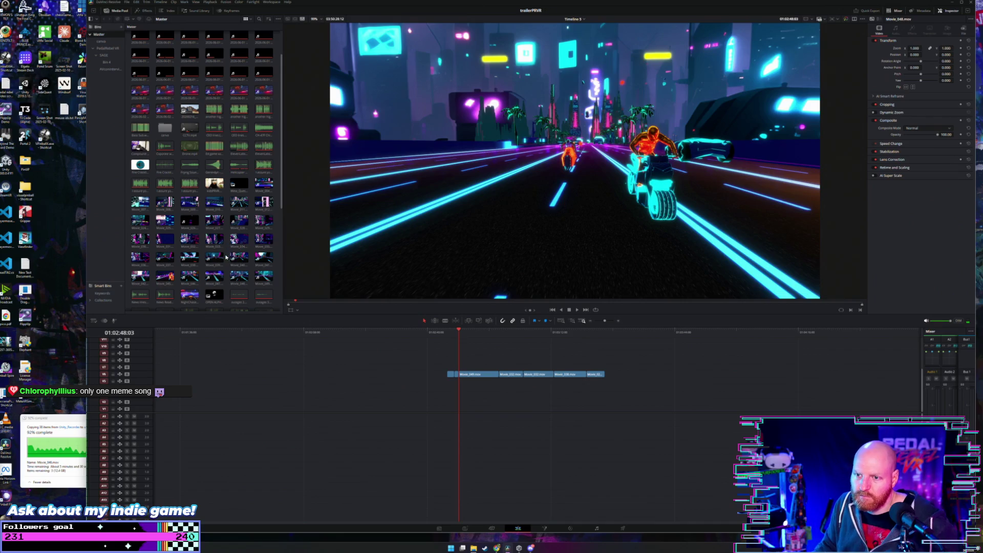
scroll(224, 260, down, 4)
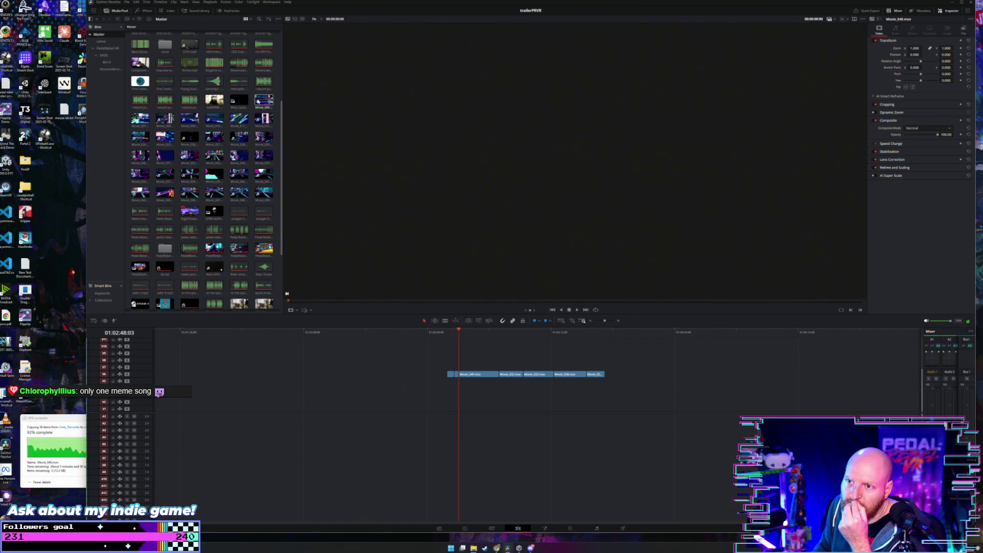
scroll(233, 153, down, 5)
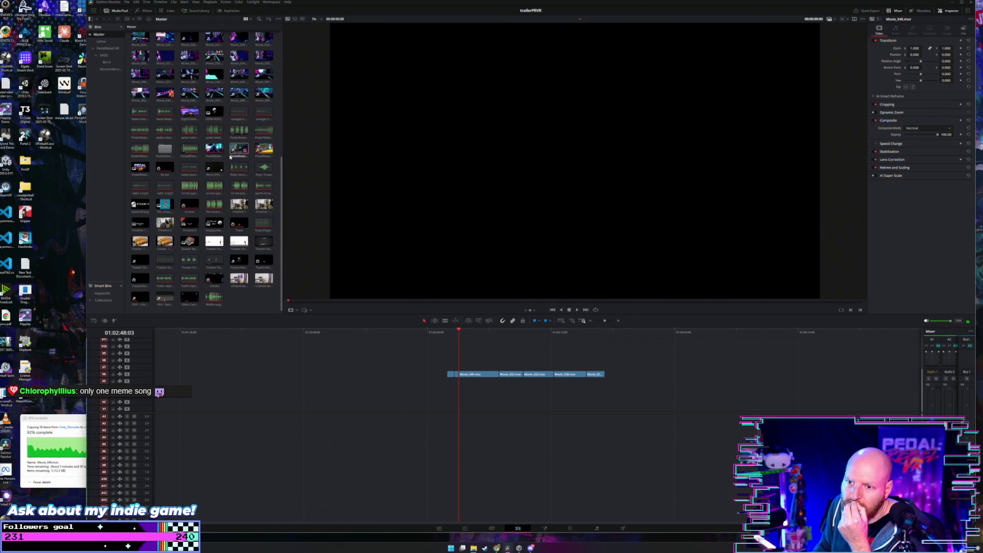
scroll(229, 157, up, 4)
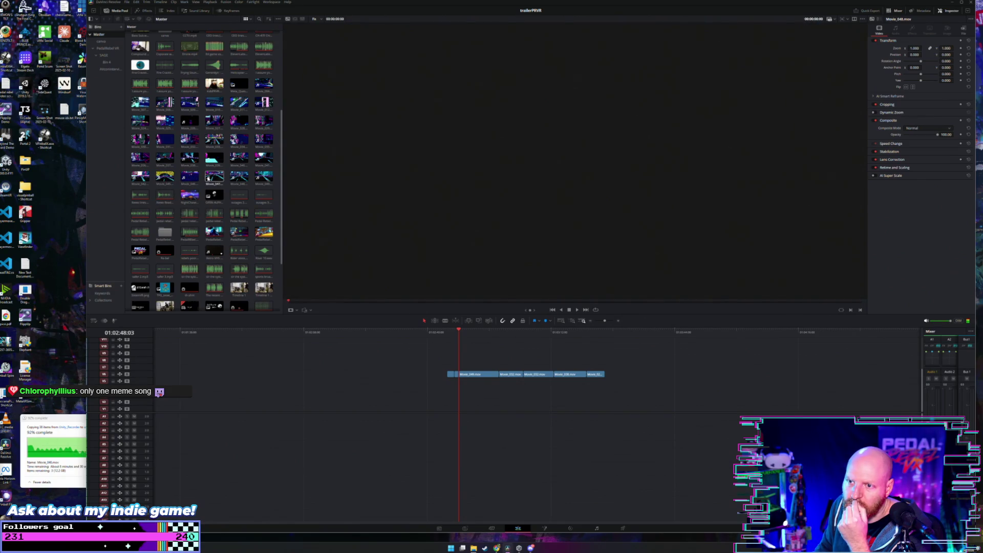
click(265, 176)
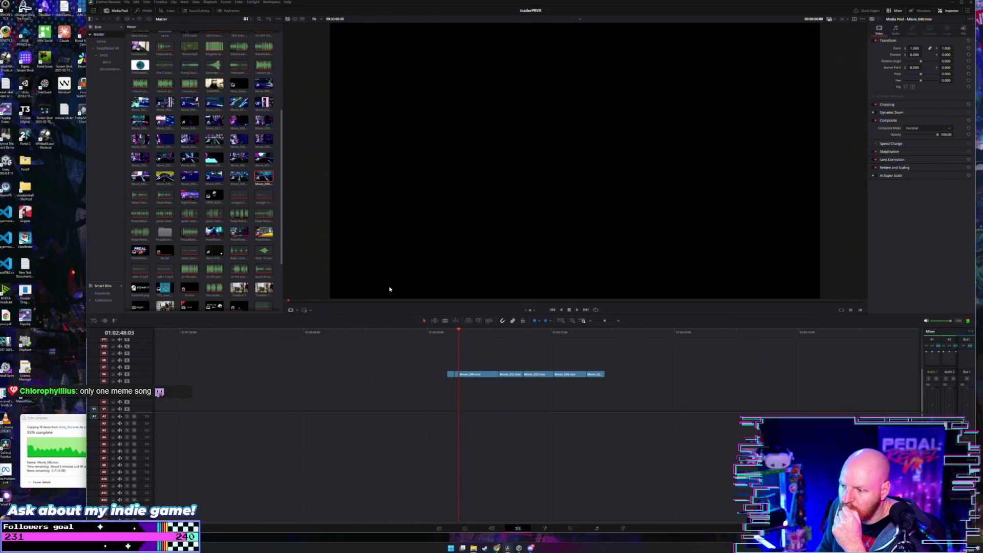
scroll(481, 354, up, 4)
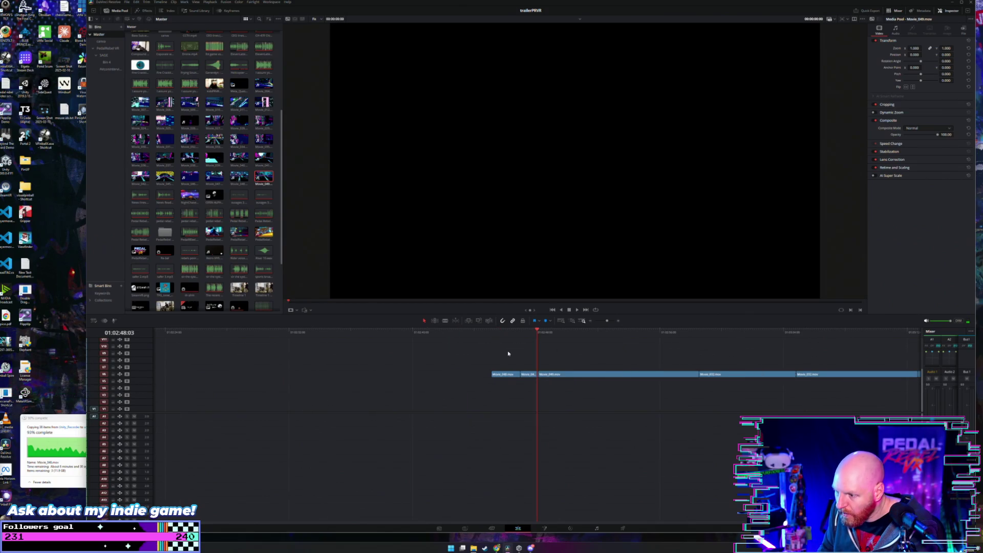
scroll(489, 360, up, 2)
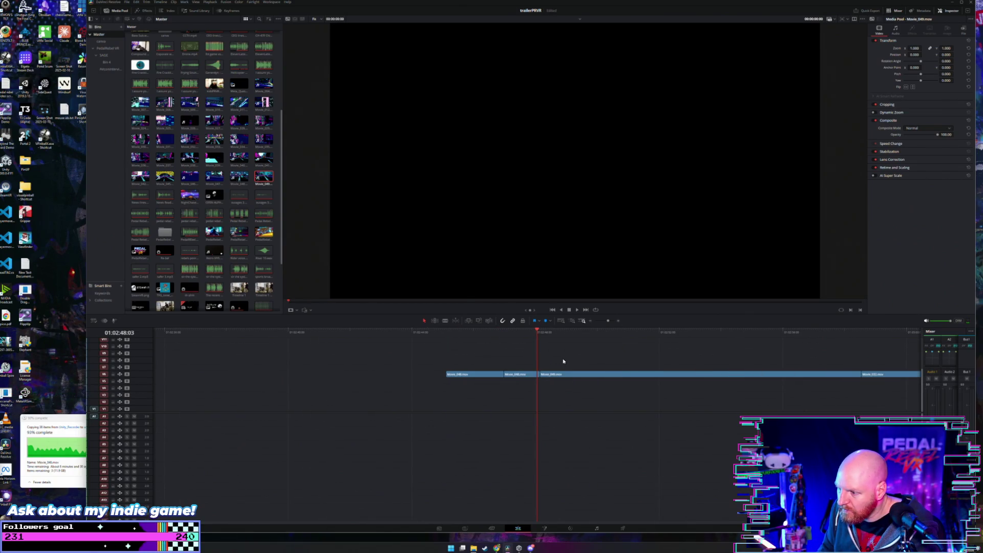
scroll(563, 360, down, 3)
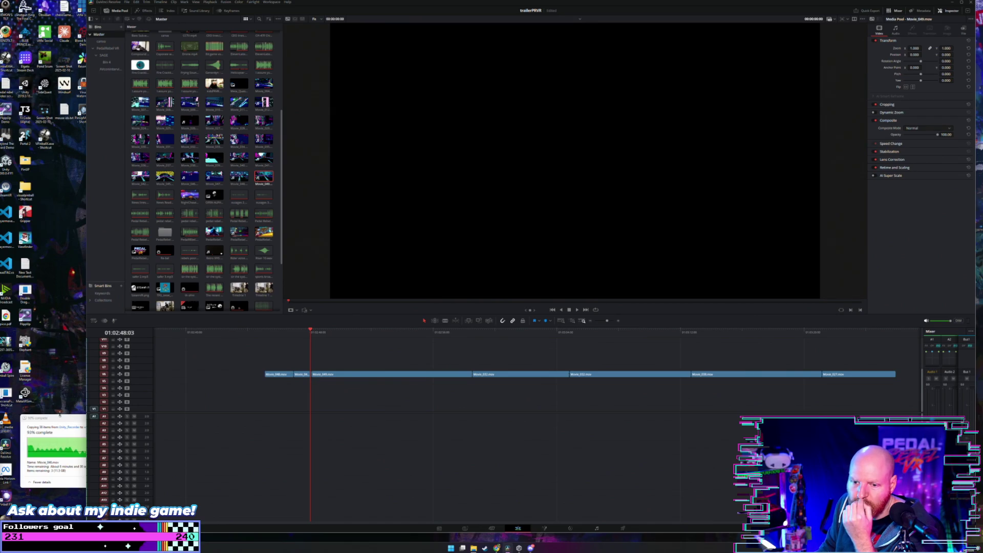
drag(61, 418, 54, 405)
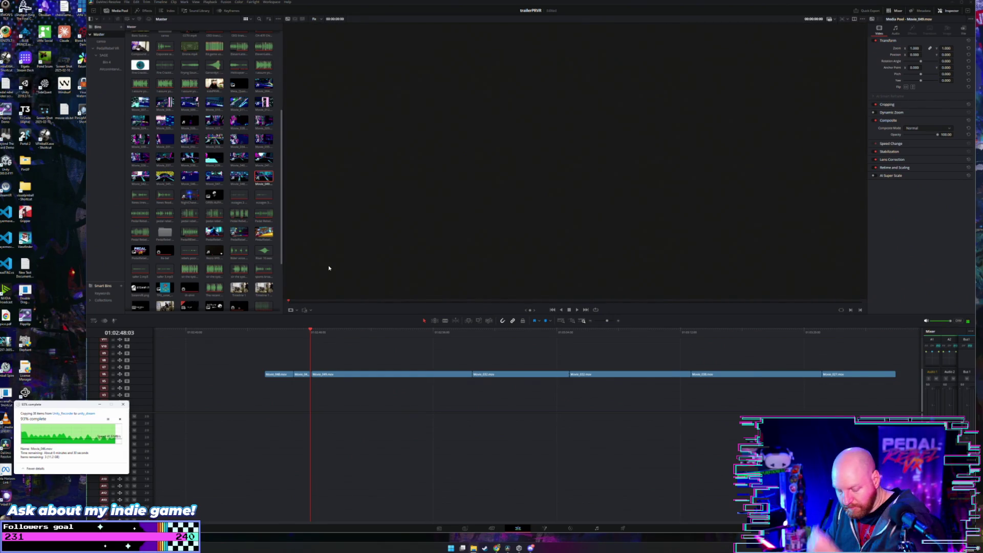
Preview the neon motorbike frame in the viewer and check the file copy at 93%
click(375, 337)
scroll(376, 343, down, 6)
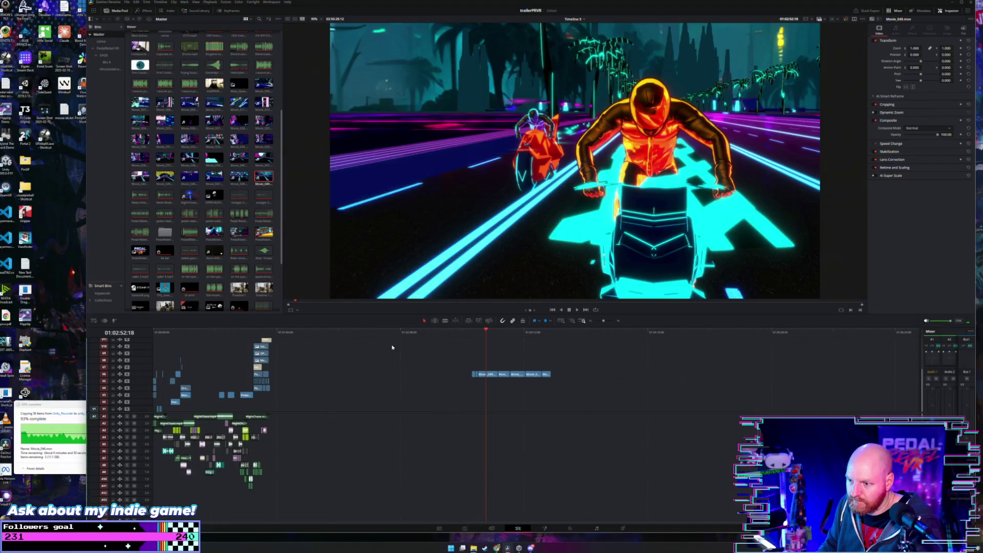
scroll(377, 349, up, 2)
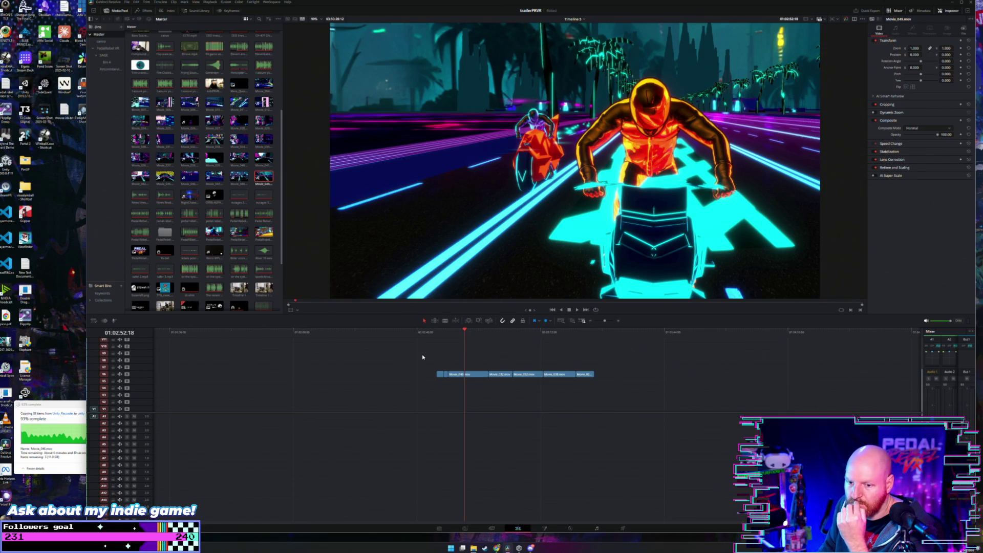
scroll(424, 354, up, 2)
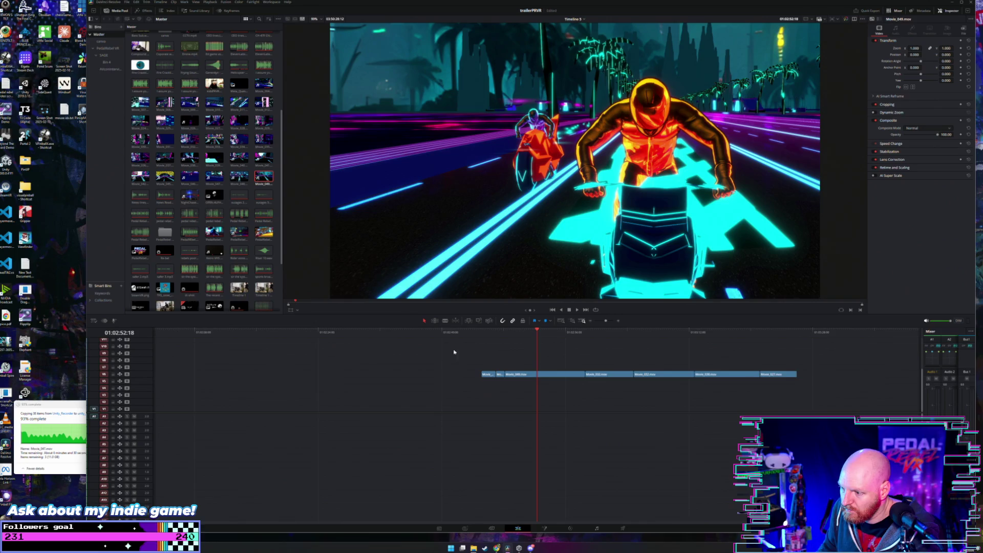
scroll(453, 354, up, 3)
scroll(506, 354, down, 3)
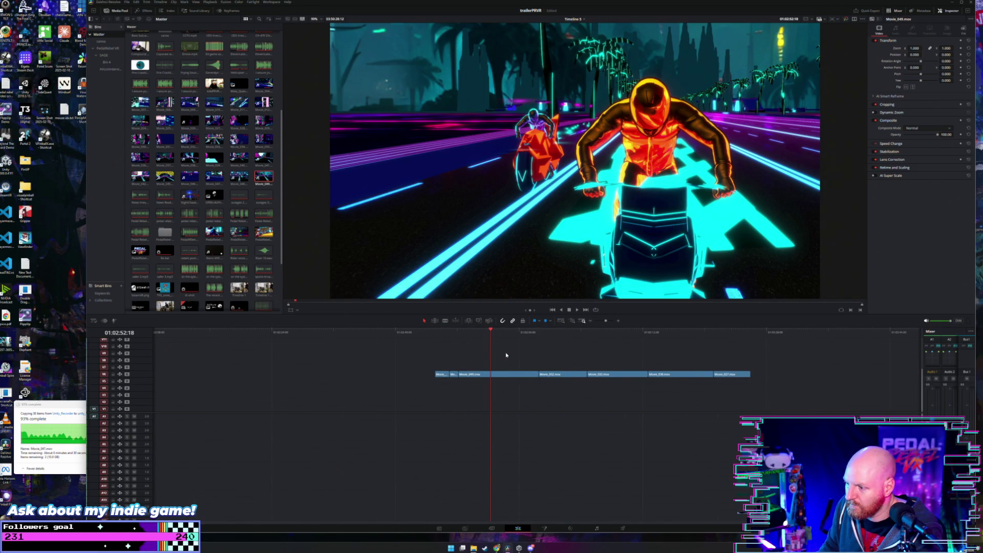
click(474, 548)
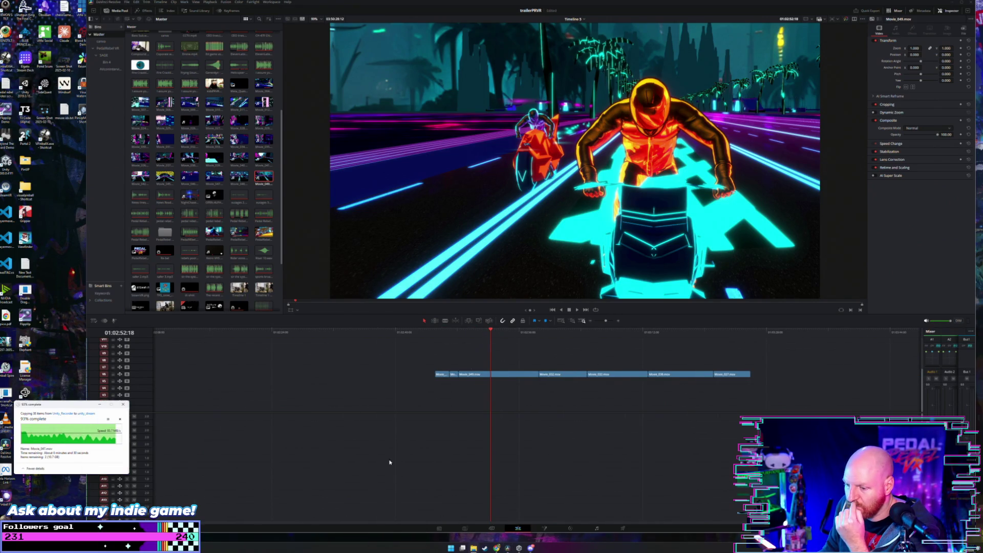
right_click(473, 549)
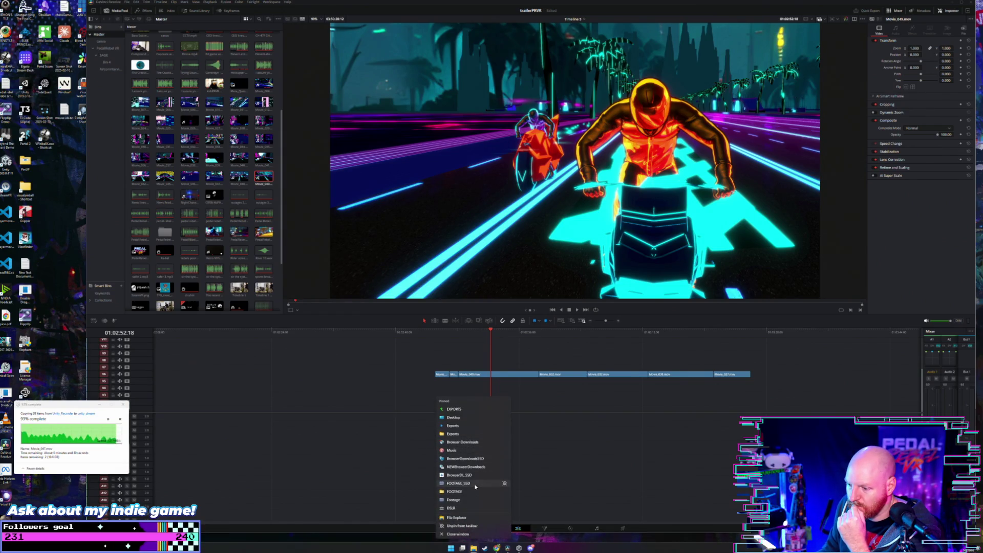
Open the Unity_Recorder folder from pinned FOOTAGE_SSD, then minimize the window
click(461, 483)
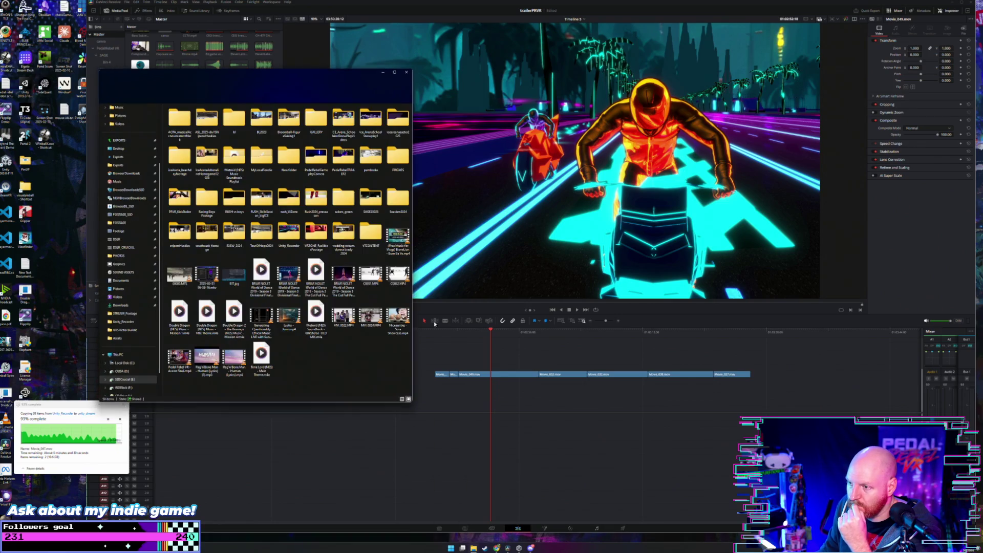
double_click(293, 237)
drag(301, 82, 277, 68)
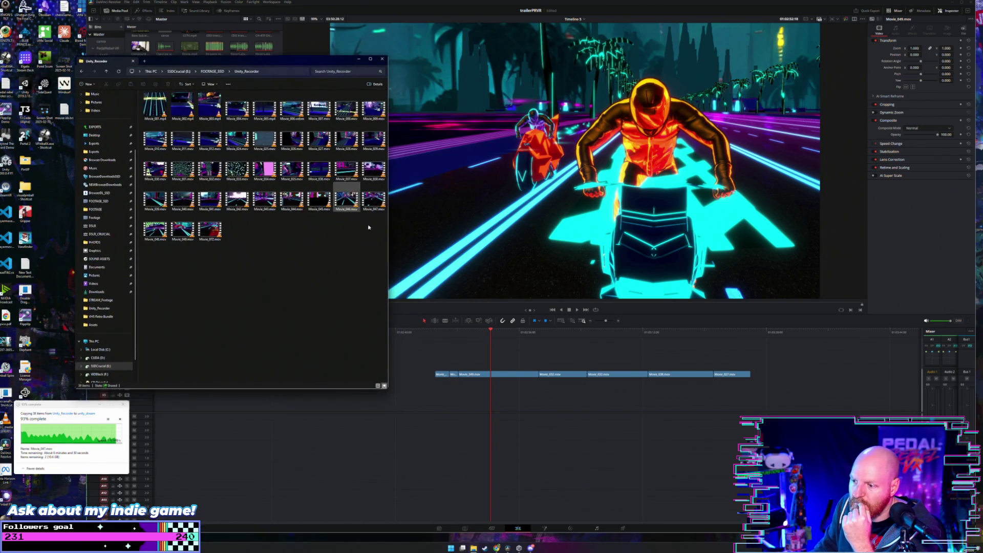
click(358, 58)
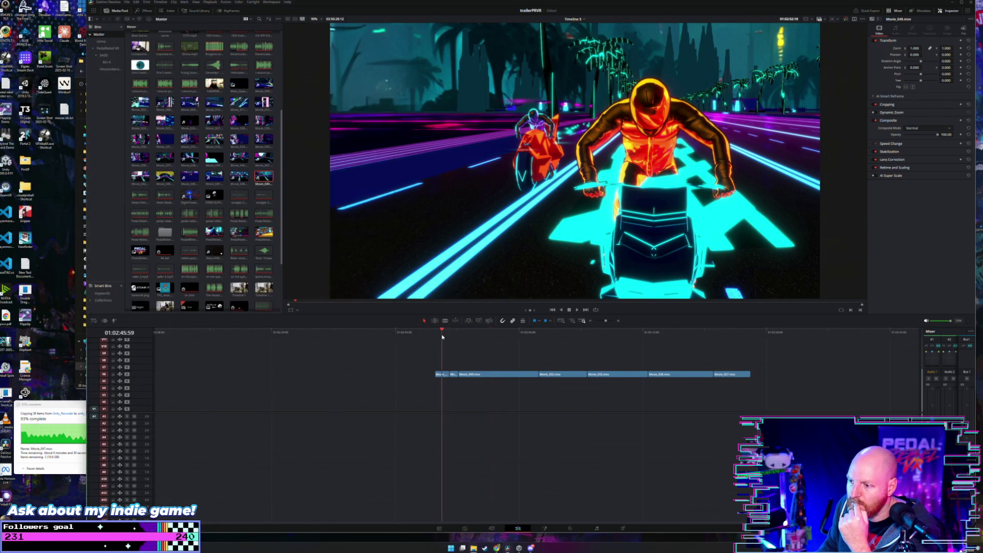
scroll(295, 340, down, 3)
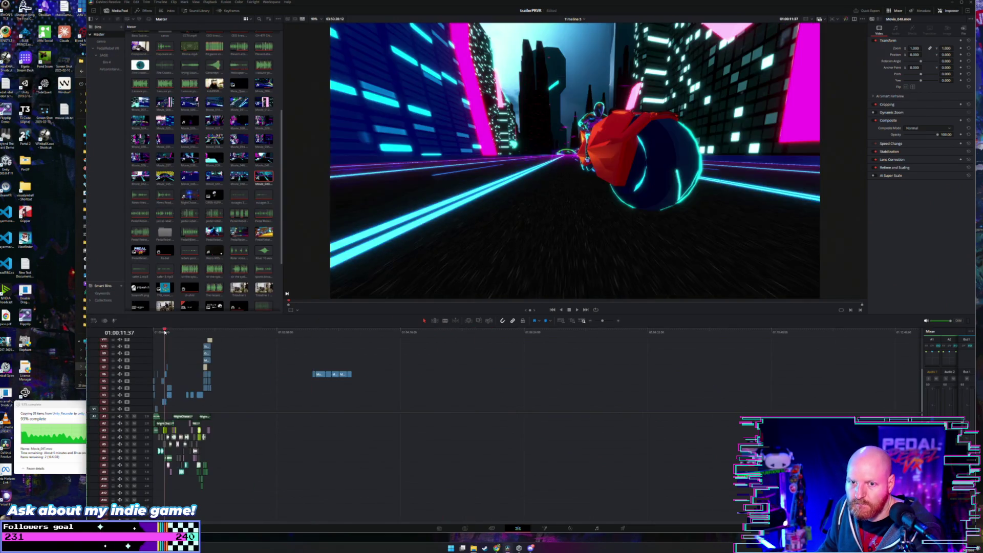
Move the playhead to 01:00:10:14 and bring back the Unity_Recorder folder window
scroll(201, 344, up, 3)
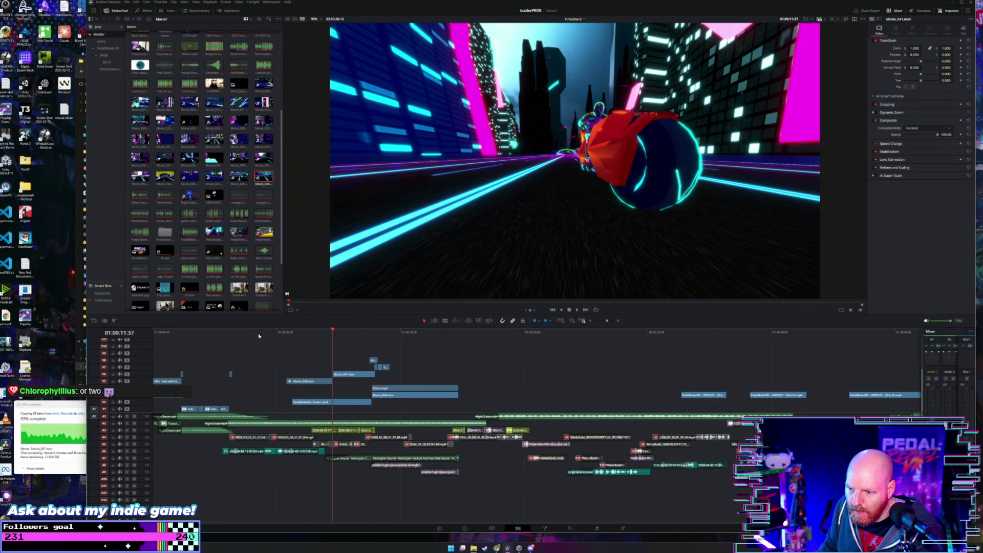
scroll(279, 333, up, 2)
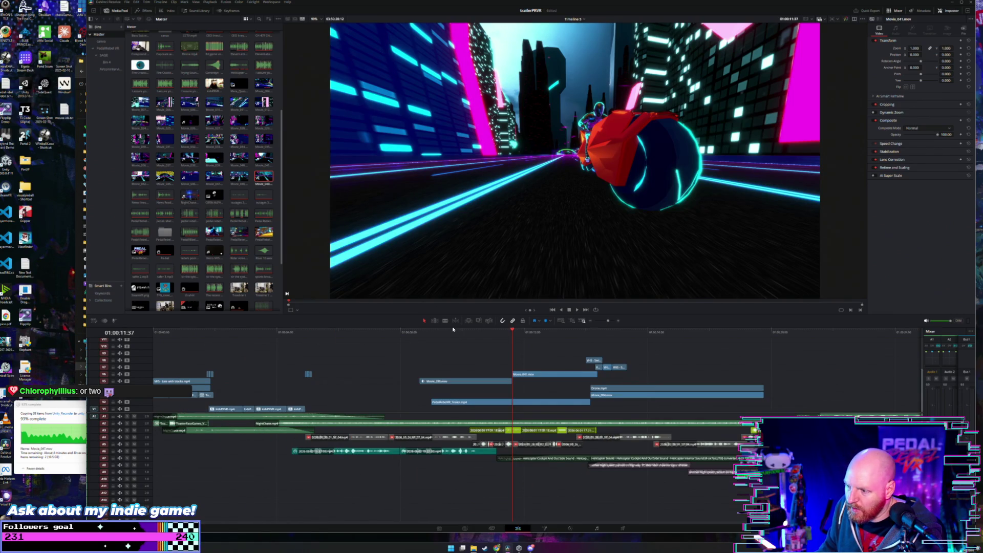
click(471, 332)
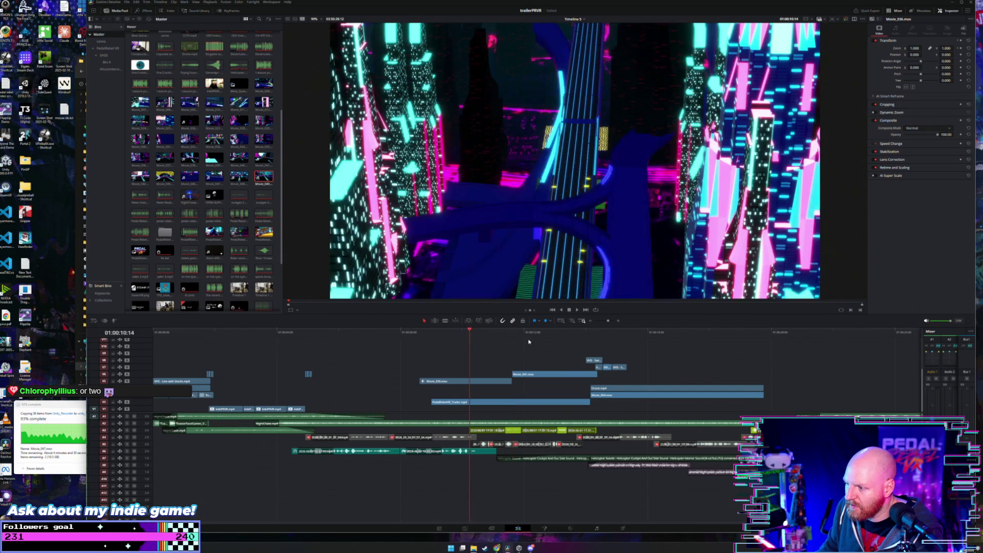
scroll(526, 353, up, 2)
mouse_move(475, 548)
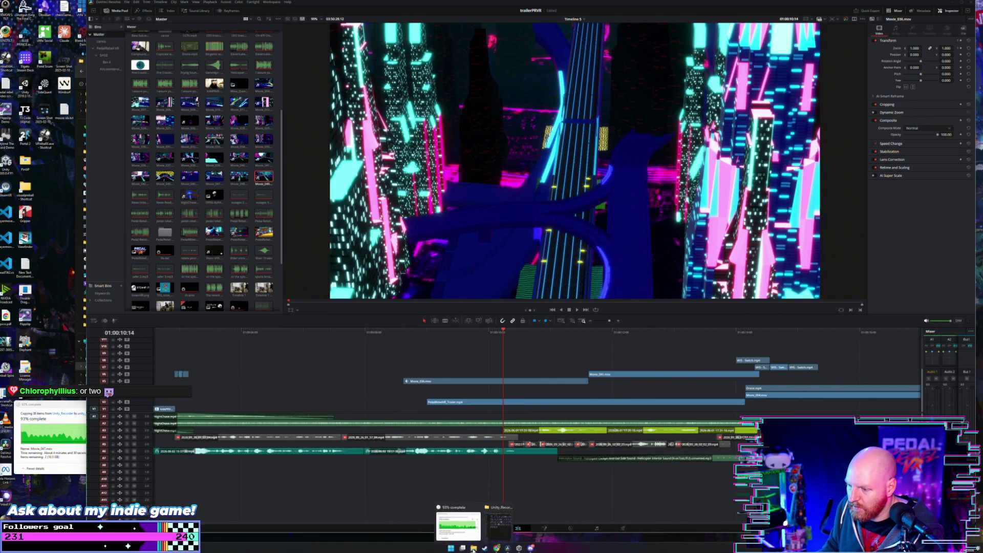
click(458, 519)
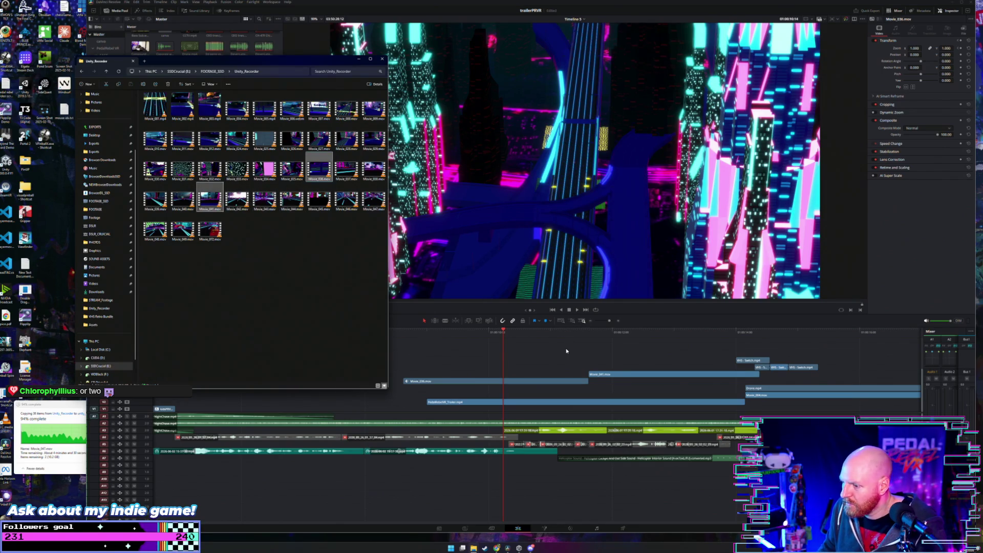
Jump to 01:02:46:59 near the new clips, then reopen the Unity_Recorder folder
click(662, 332)
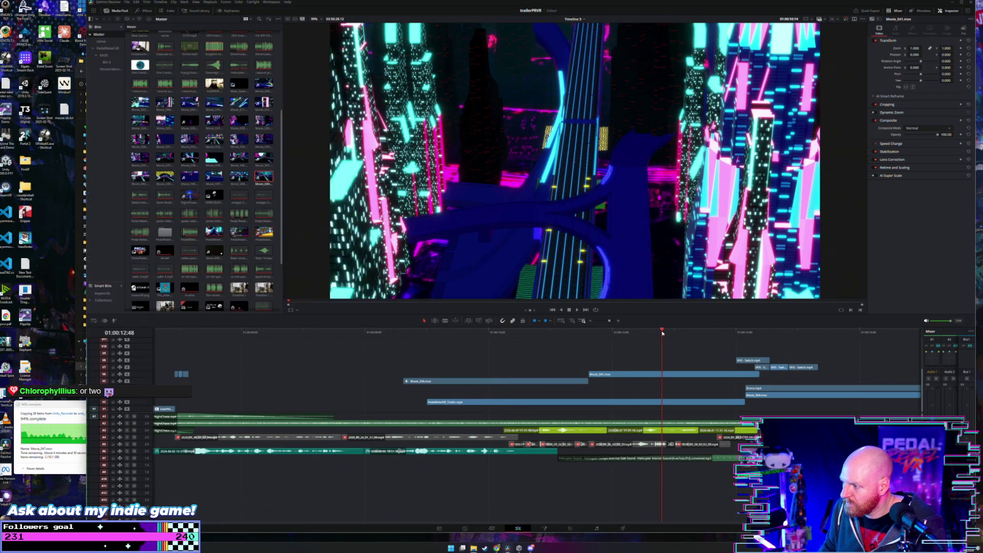
scroll(642, 337, down, 5)
scroll(632, 337, down, 3)
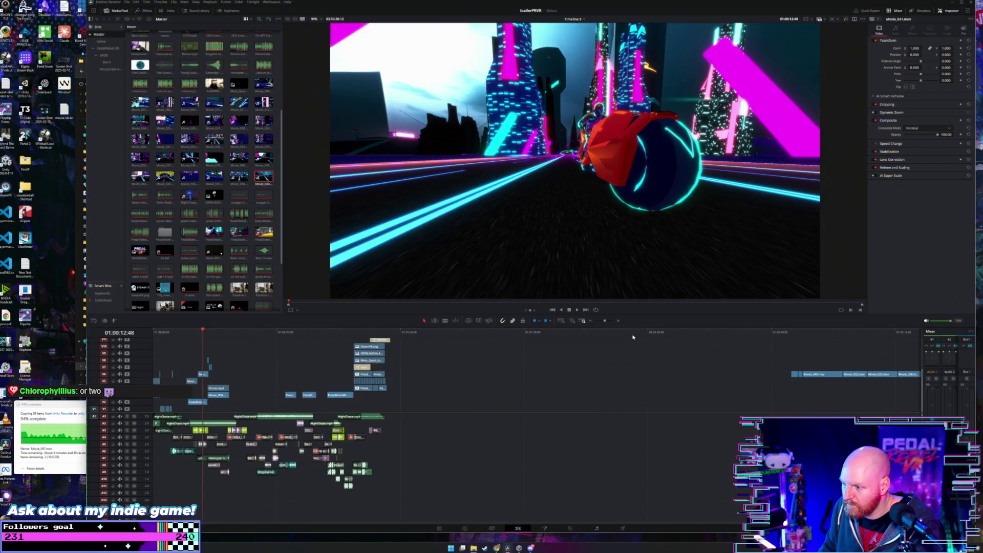
click(781, 335)
scroll(770, 339, up, 5)
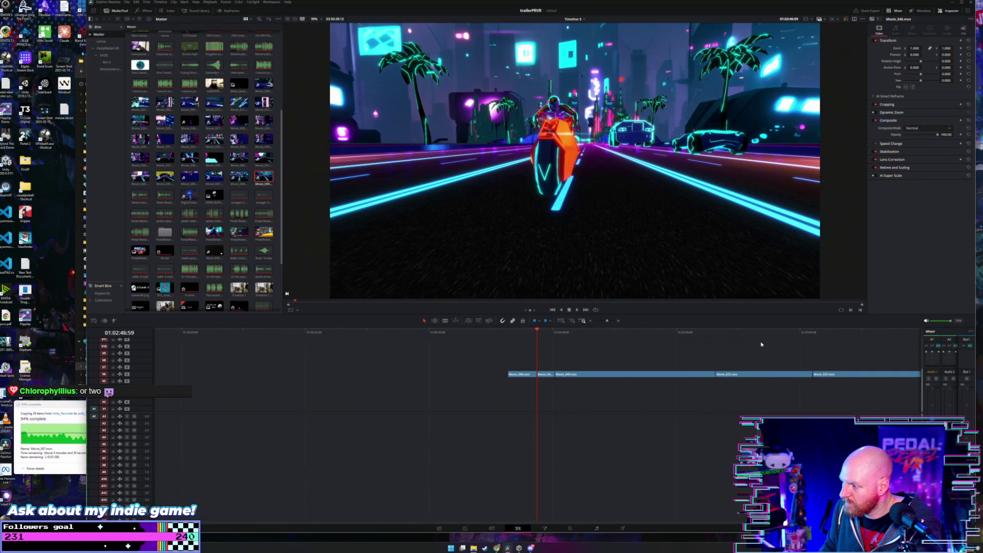
scroll(760, 344, right, 3)
scroll(760, 344, down, 3)
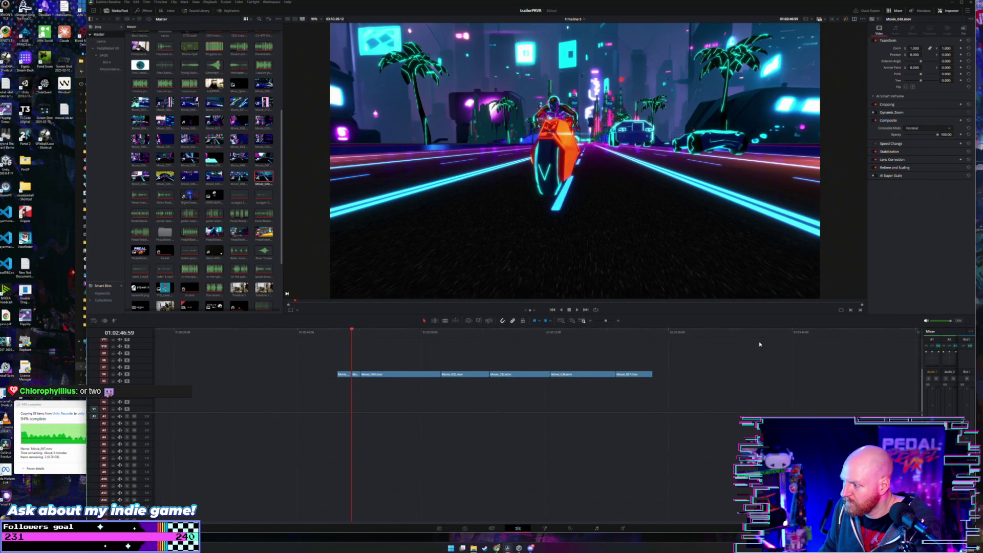
scroll(543, 409, up, 3)
scroll(527, 413, left, 3)
scroll(526, 412, right, 1)
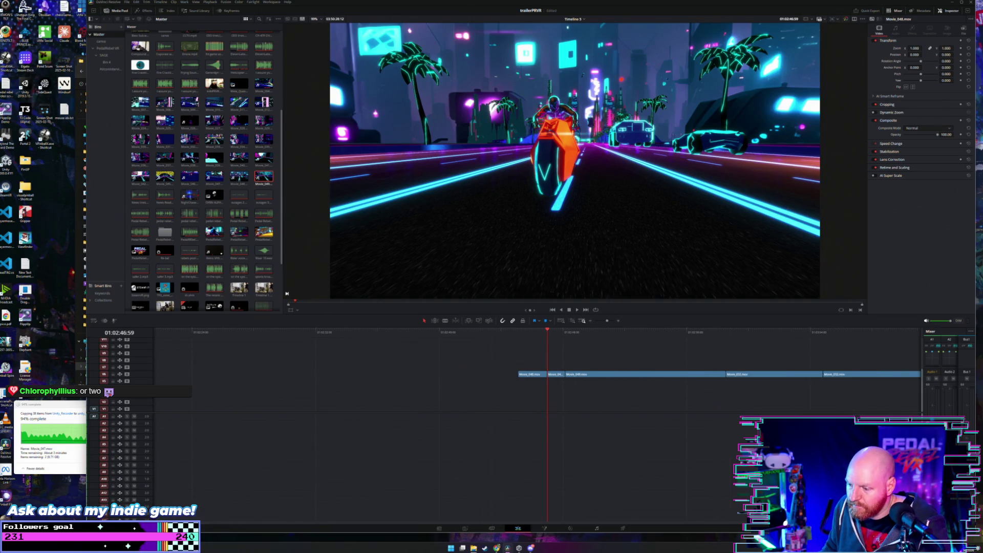
click(468, 518)
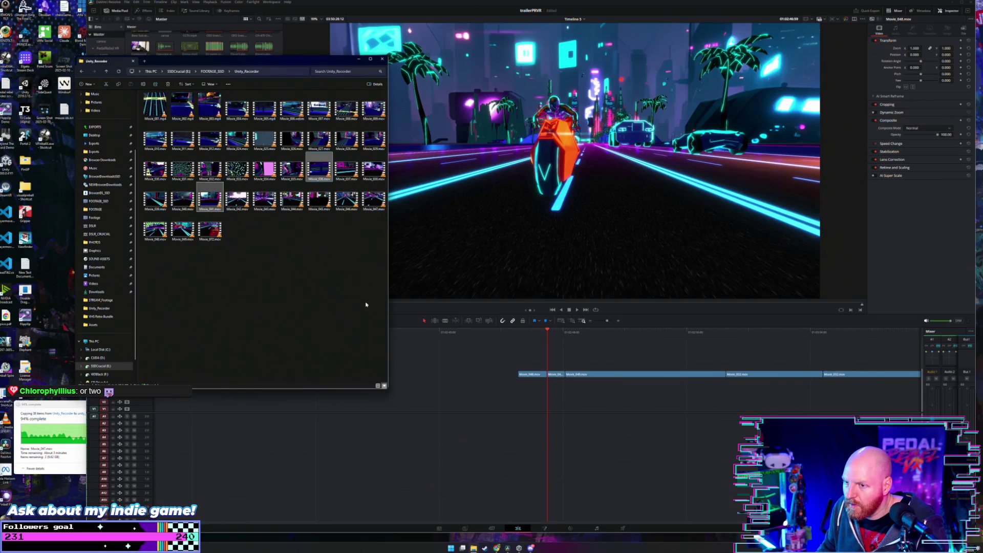